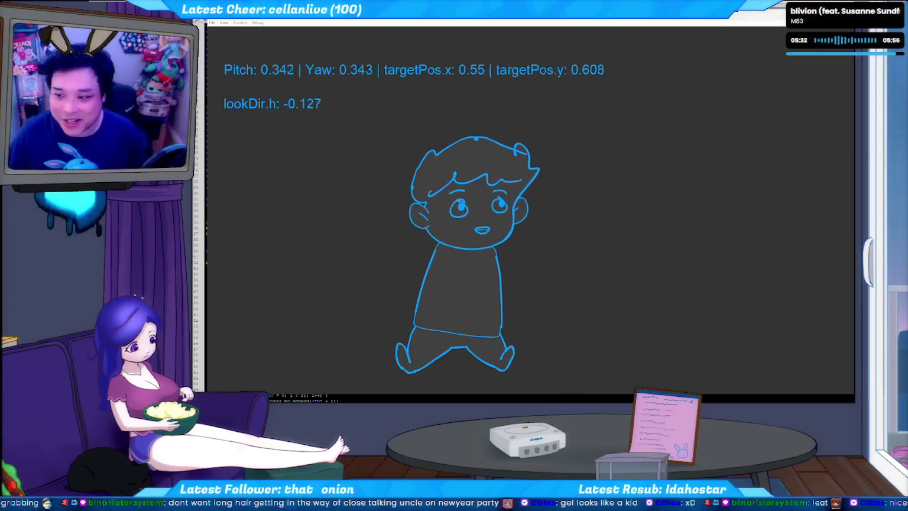
- Close the test movie and find the line setting vtuber_mc.mcHand1._visible in the hand logic
key("ctrl+w")
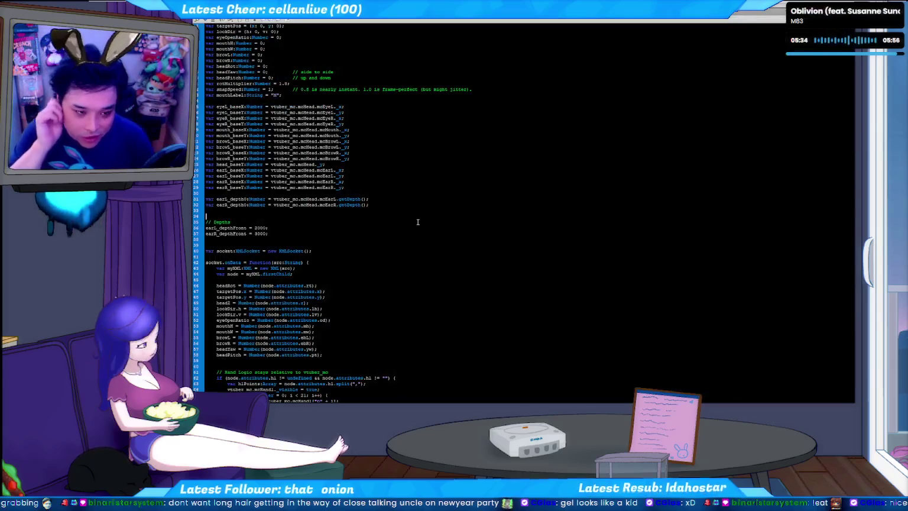
key("ctrl+f")
type("mcHand")
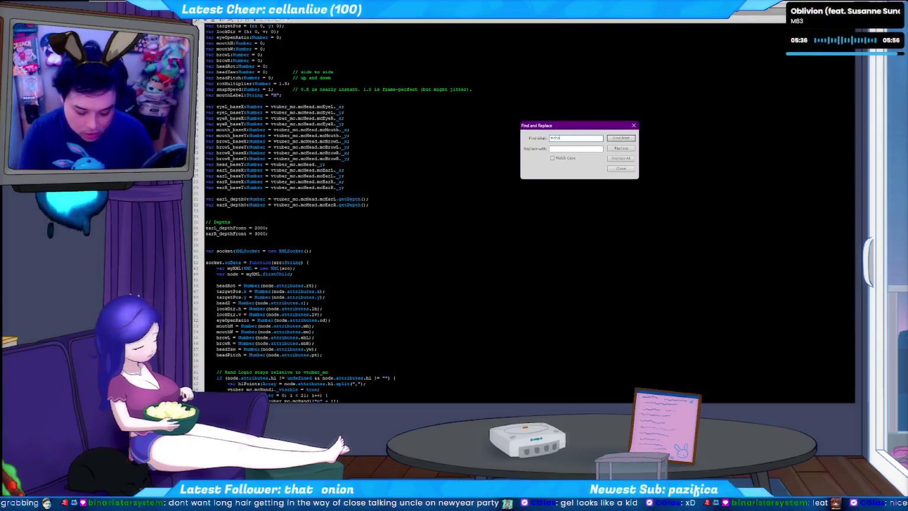
key("Return")
key("Escape")
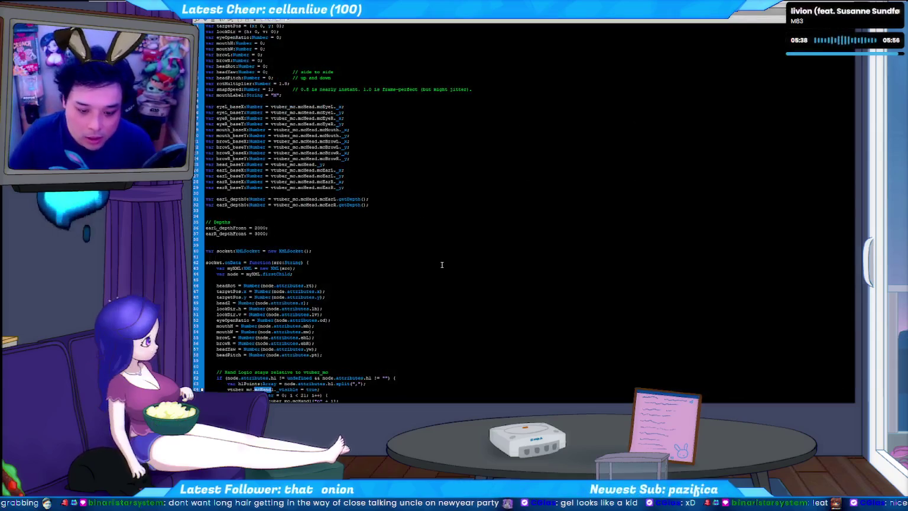
scroll(441, 264, "down", 6)
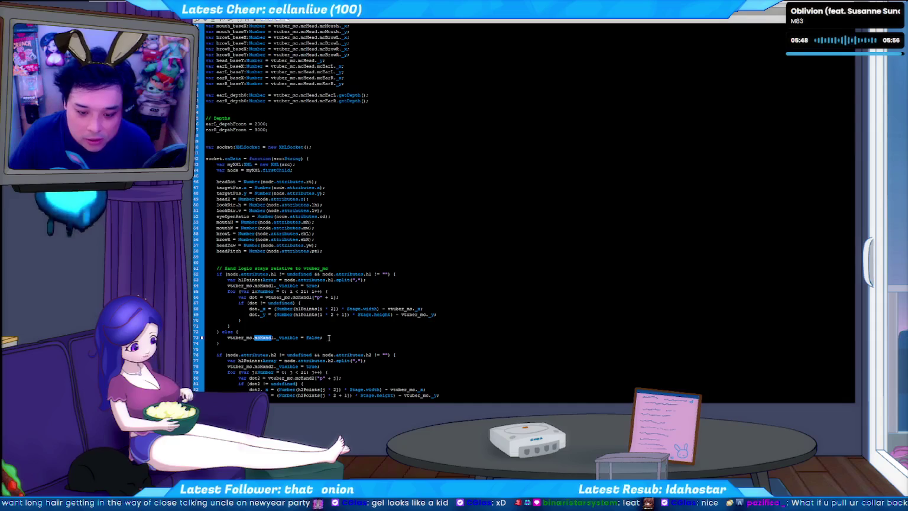
left_click_drag(228, 338, 319, 337)
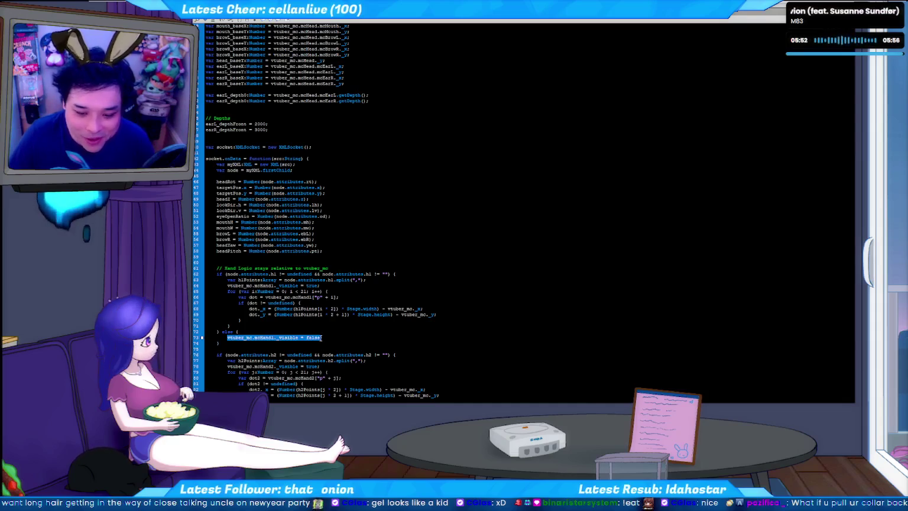
- Paste the mcHand1 hide line twice above // DEBUG, ending each with a semicolon
key("ctrl+Tab")
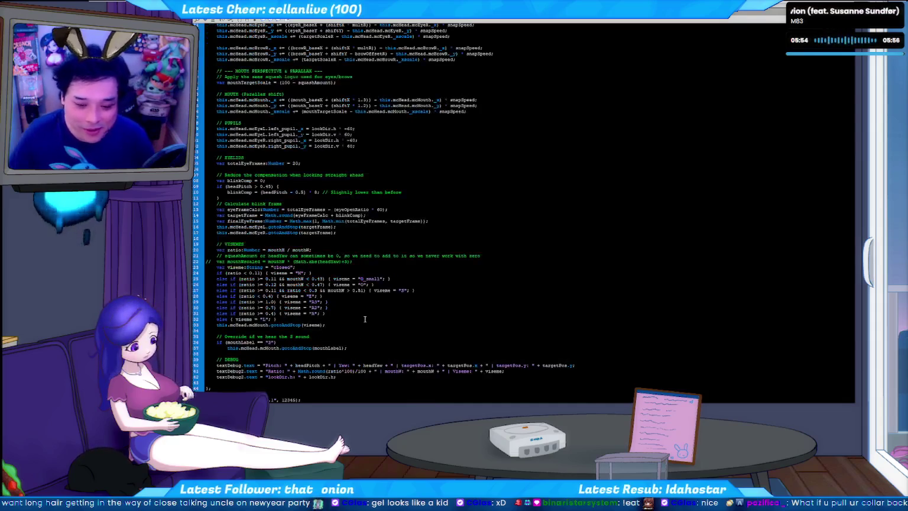
left_click(362, 352)
key("Return")
key("Return")
key("Return")
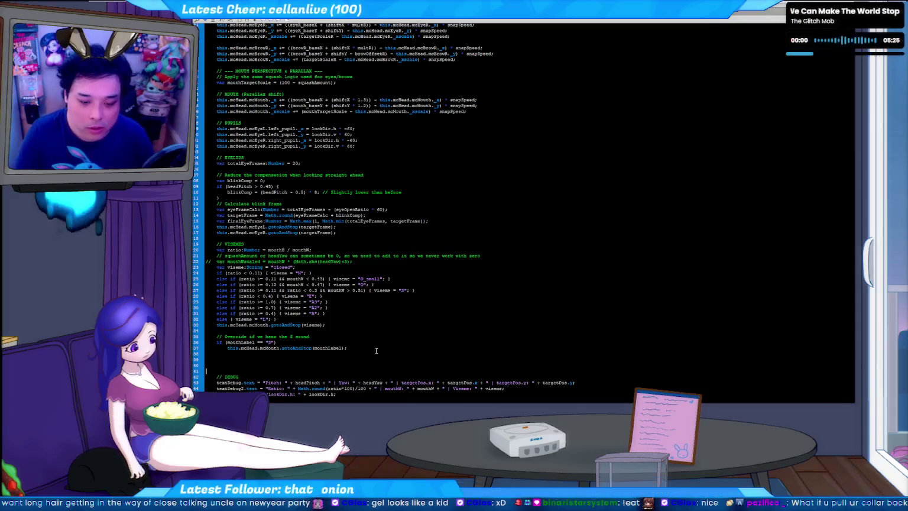
key("ctrl+v")
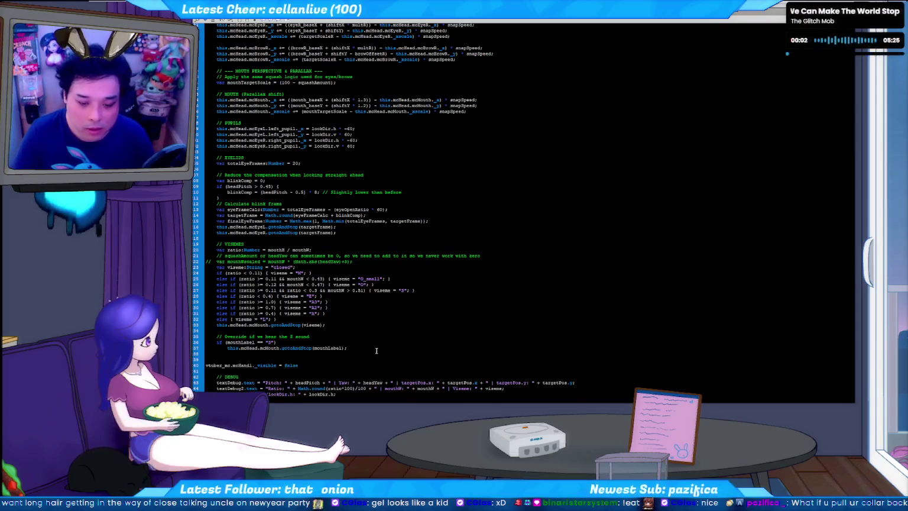
type(";")
key("Return")
key("ctrl+v")
type(";")
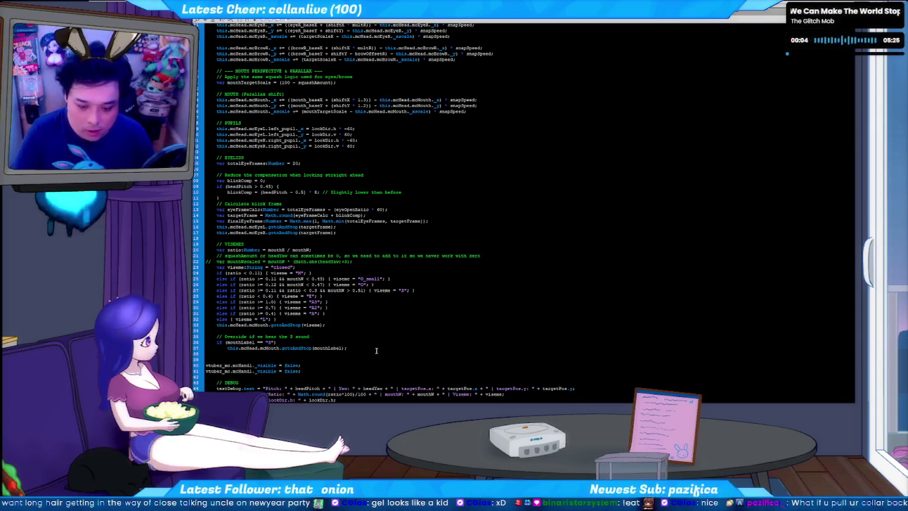
- Change the second copy to mcHand2 and test-run the puppet
key("Home")
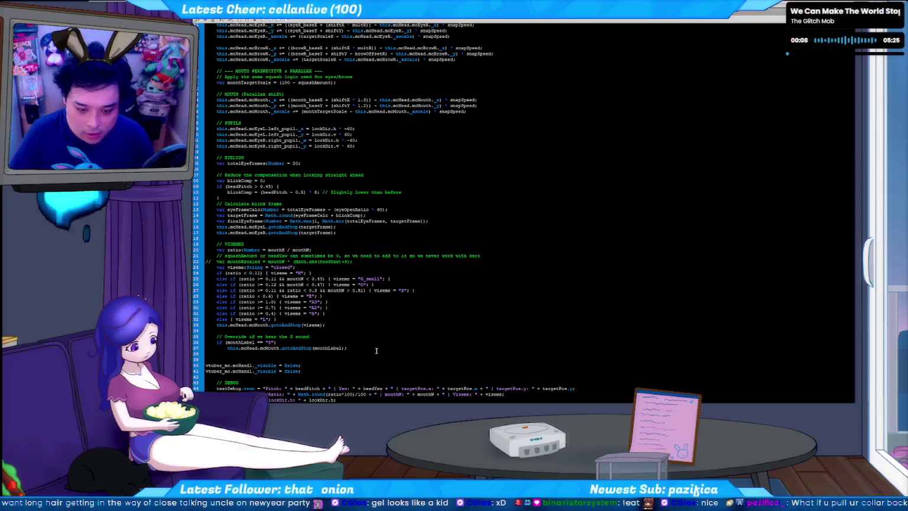
key("BackSpace")
type("2")
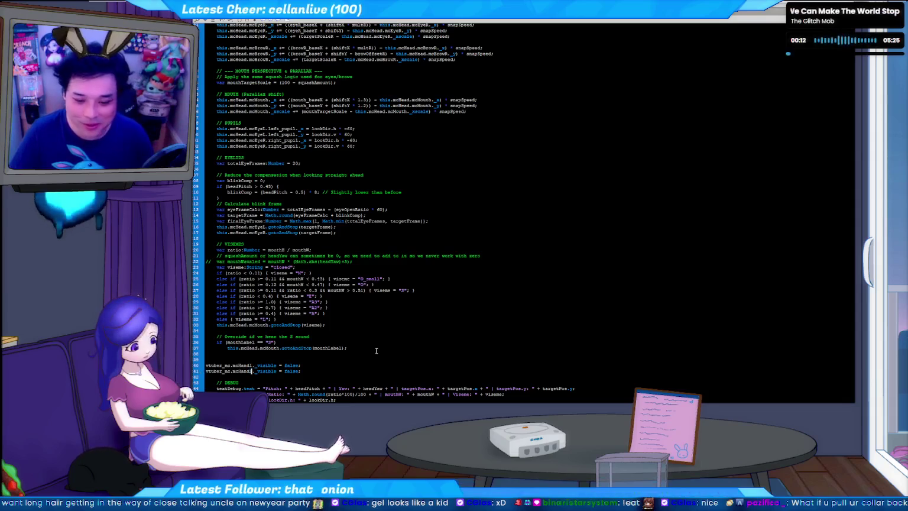
key("ctrl+Return")
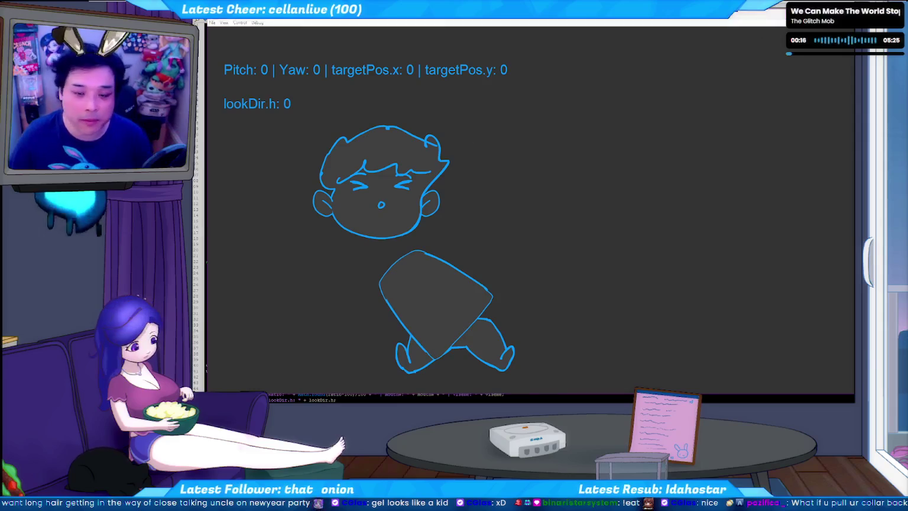
- Close the test movie and switch to the MediaPipe hand landmark documentation
key("ctrl+w")
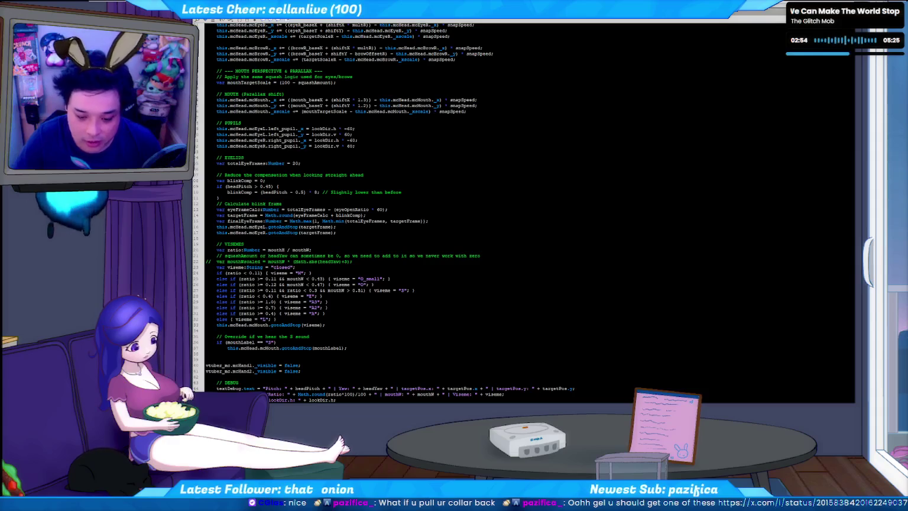
key("alt+Tab")
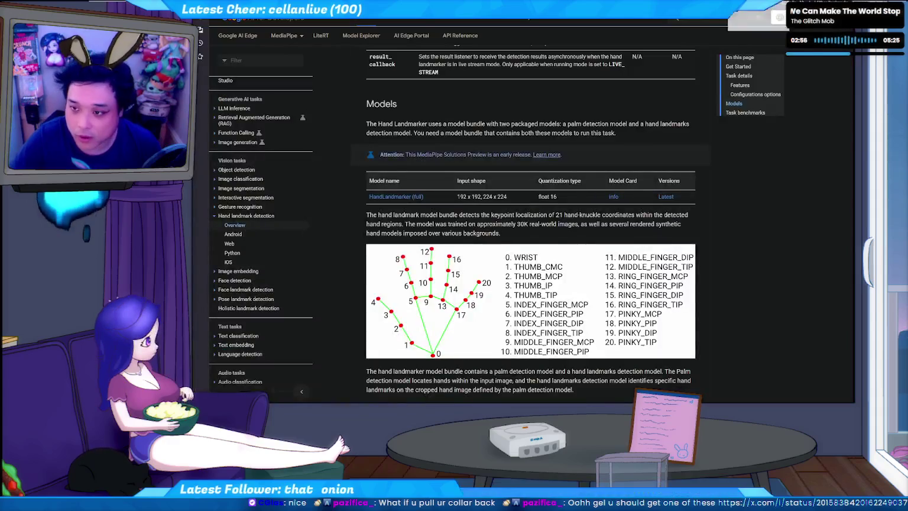
- Check the linked post and the Hand Landmarker's 21 keypoints, then return to the ActionScript
key("ctrl+Tab")
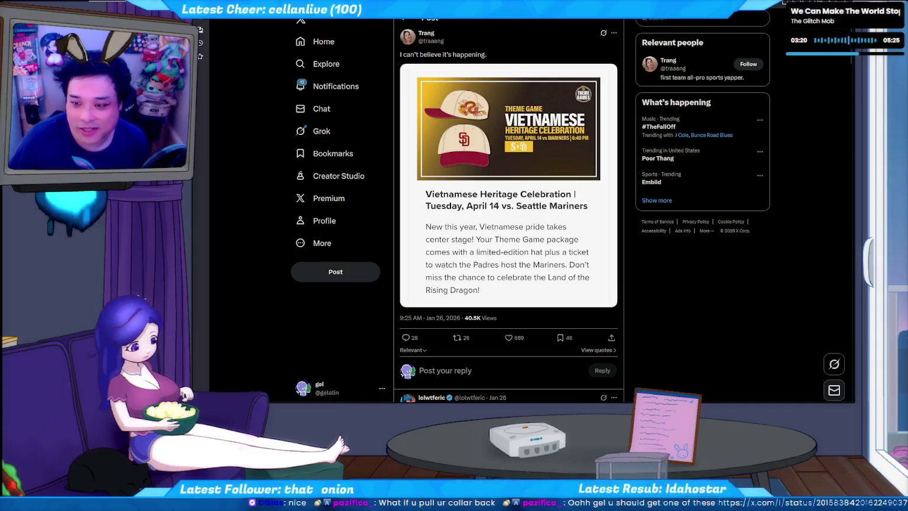
key("ctrl+Tab")
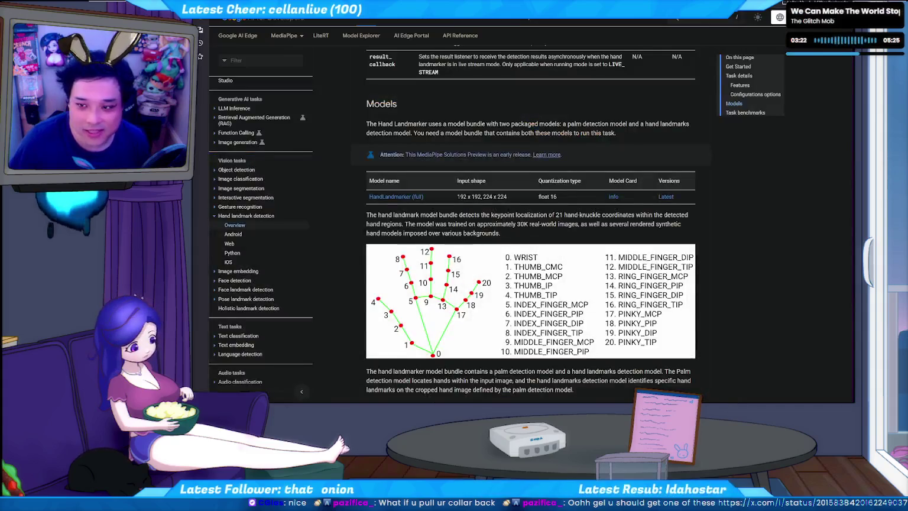
key("alt+Tab")
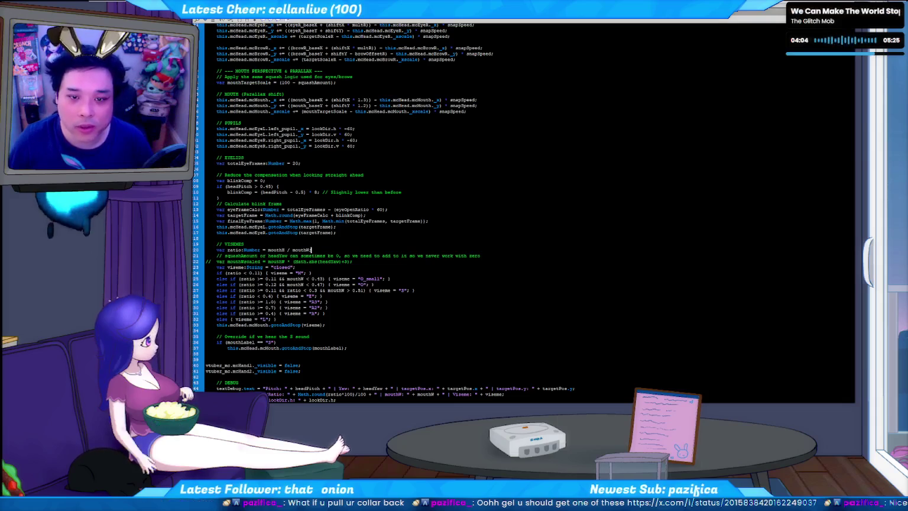
- Test-play the older chibi character file, then return to the doodled boy puppet document
key("F9")
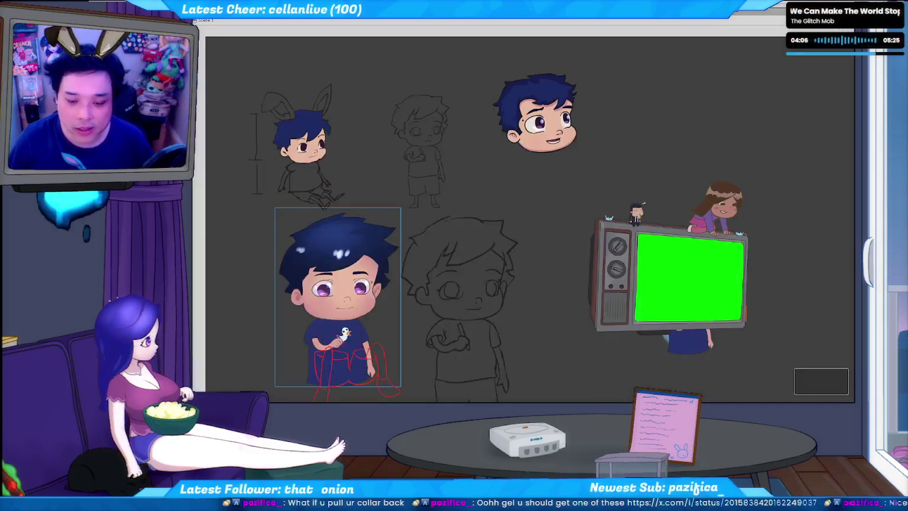
key("ctrl+Return")
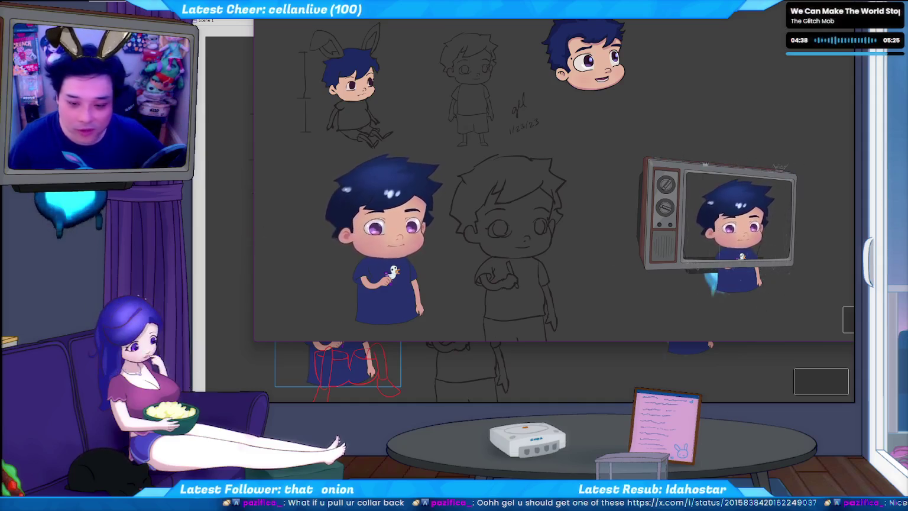
key("Return")
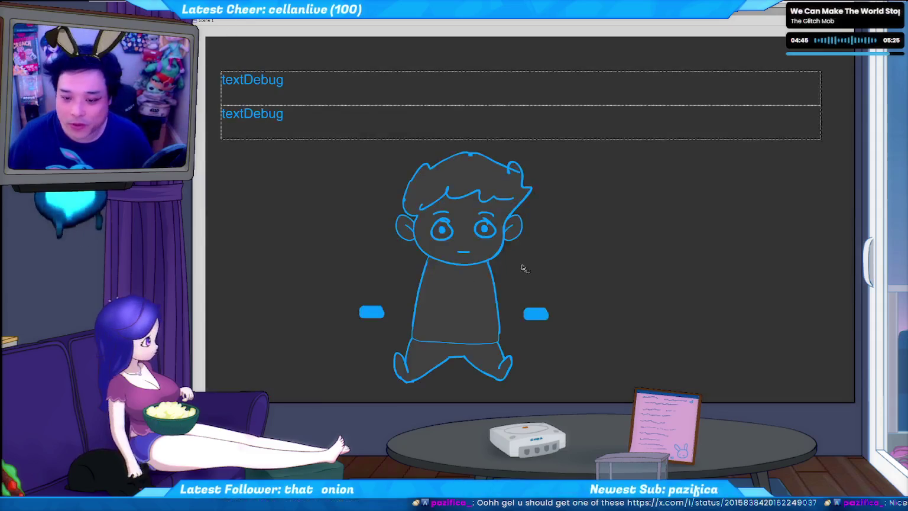
left_click(522, 269)
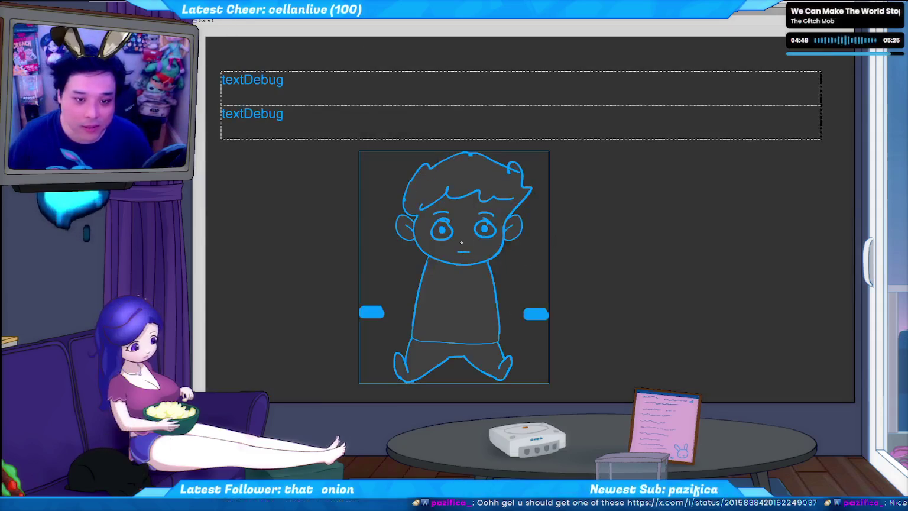
- Save the doodled boy puppet as geltuber3.fla, then move to the sketches document
key("alt+f")
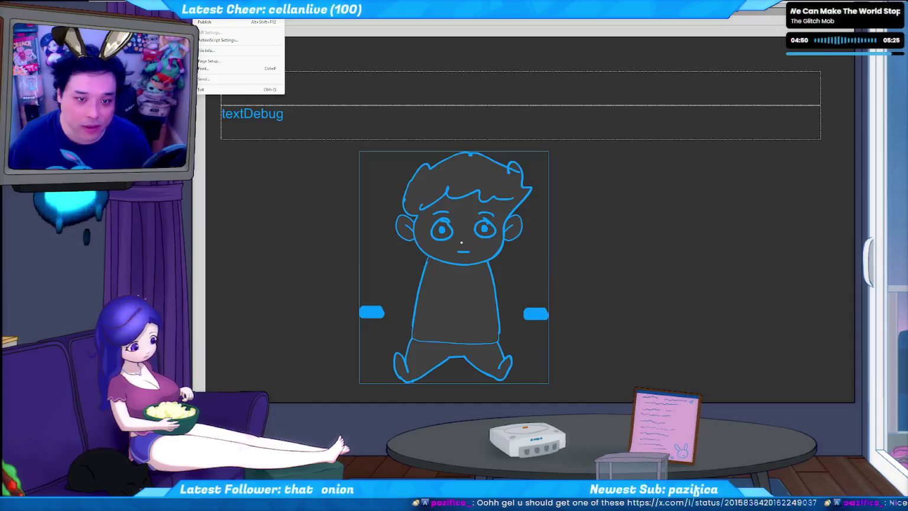
key("ctrl+shift+s")
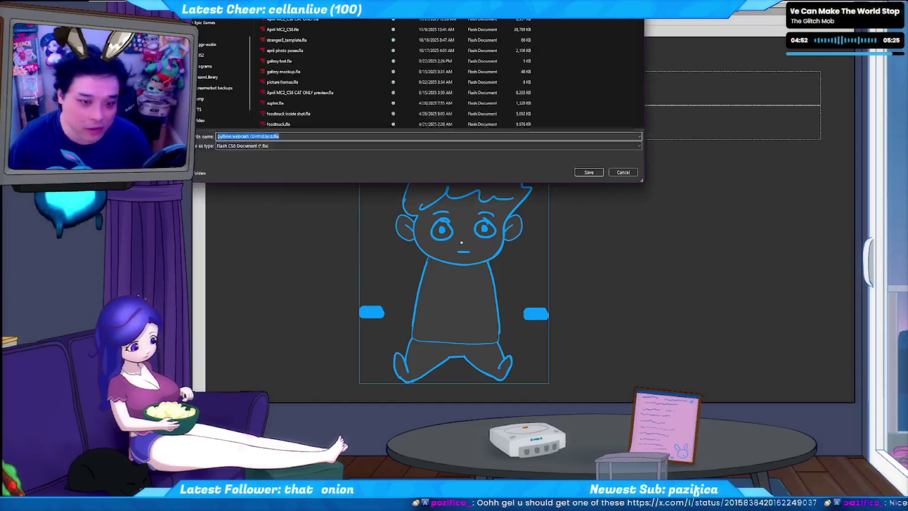
left_click(267, 136)
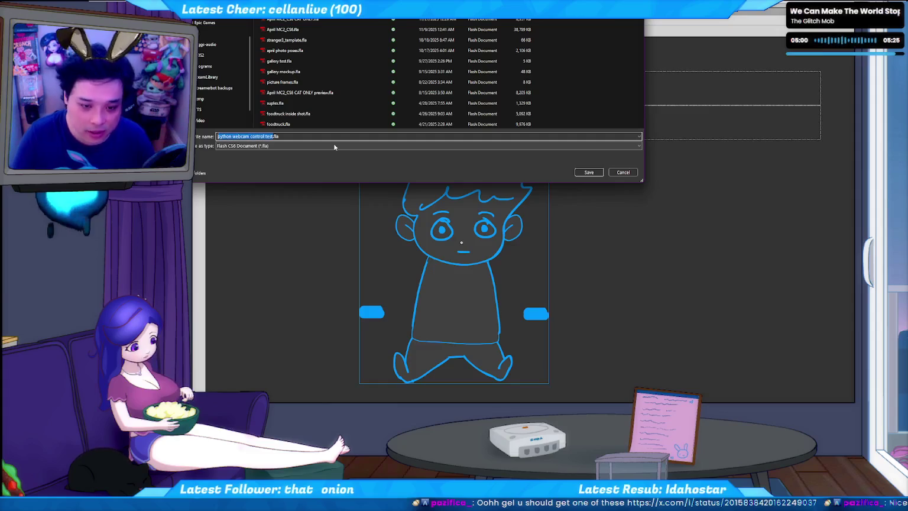
type("geltuber")
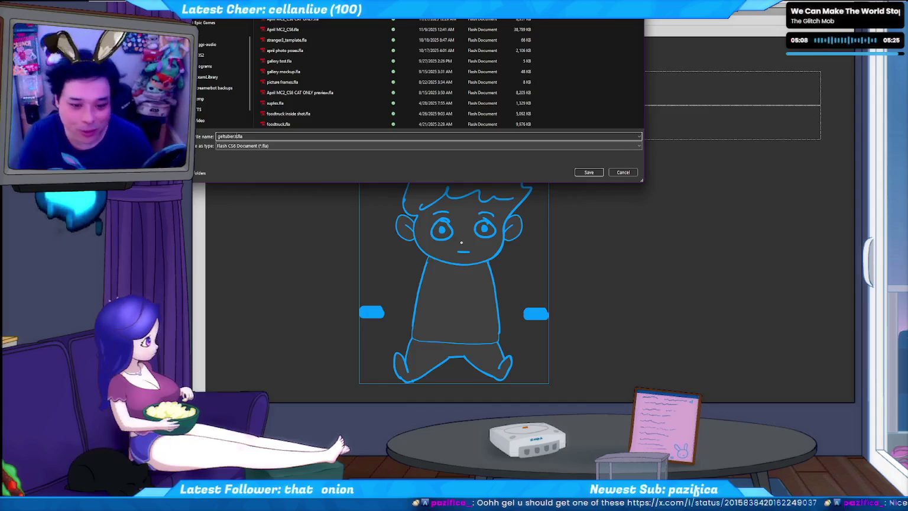
type("3")
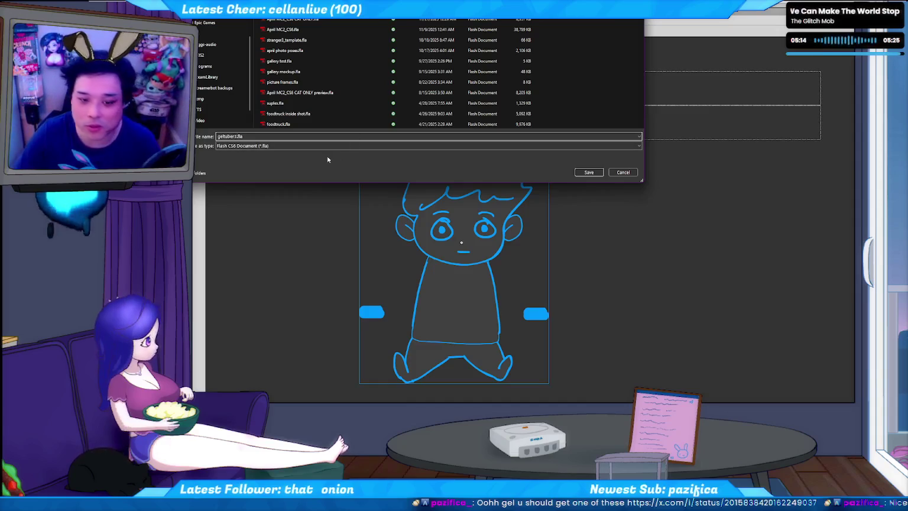
left_click(597, 173)
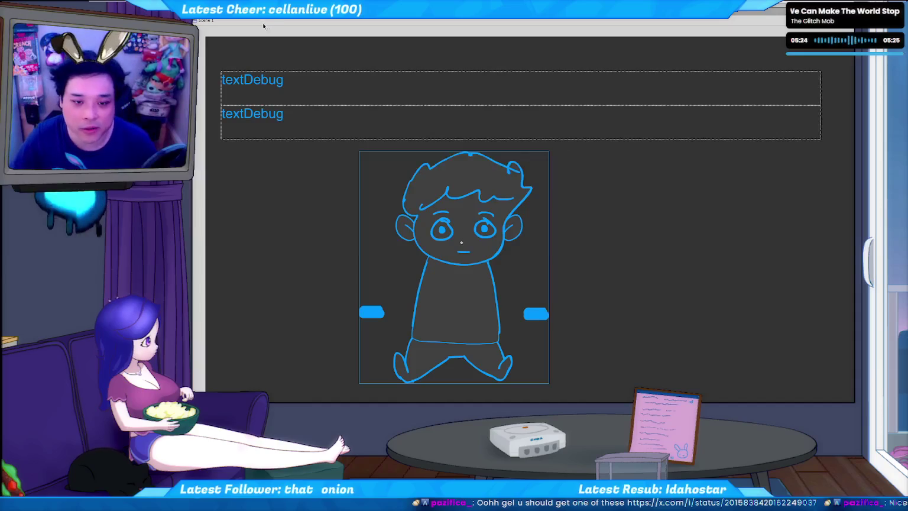
key("alt+Tab")
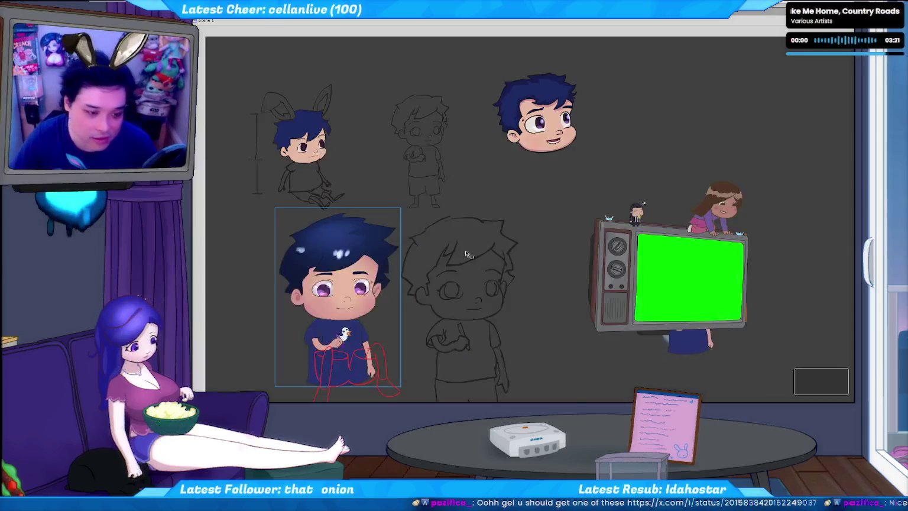
- Look inside the finished chibi character symbol, then go back to the geltuber3 puppet
scroll(535, 262, "down", 2)
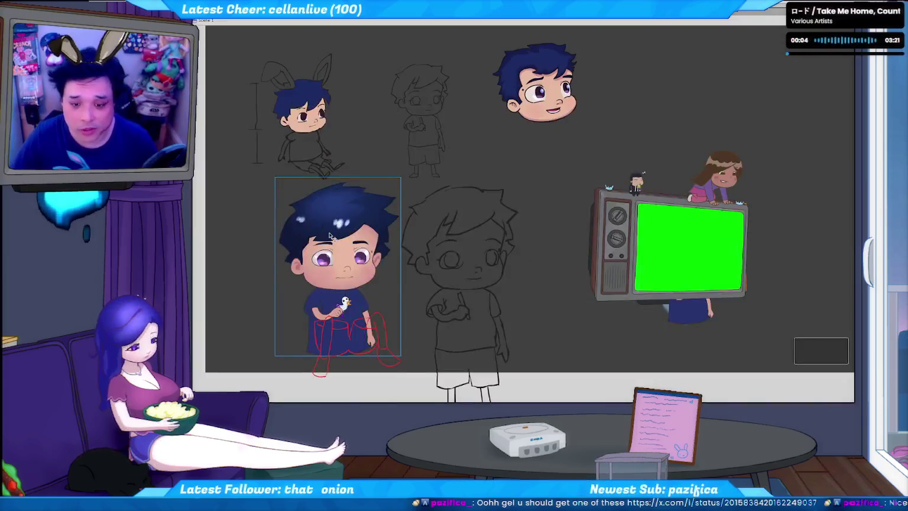
double_click(335, 312)
left_click(334, 311)
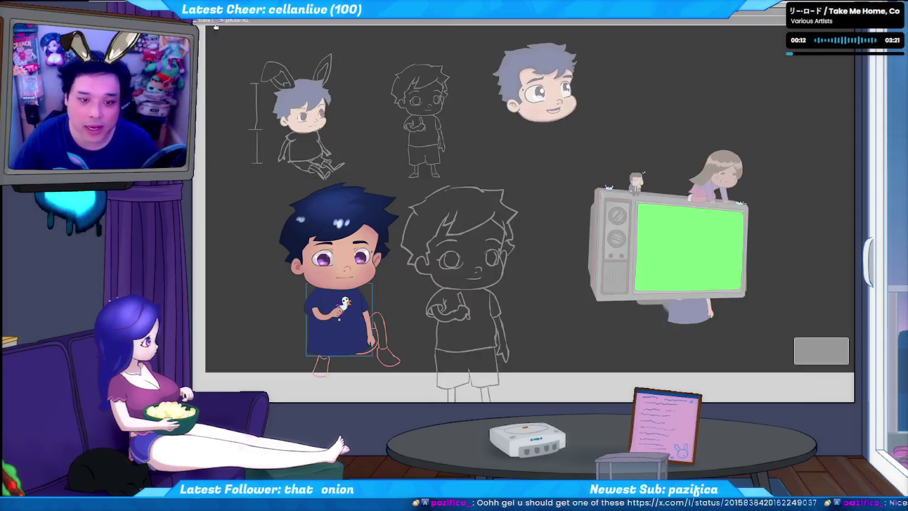
key("ctrl+e")
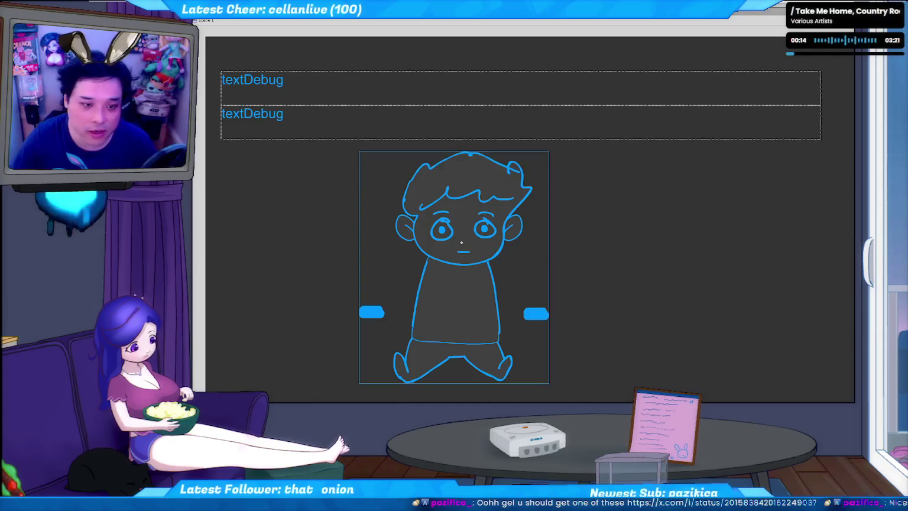
- Open the puppet's Library and dock it right of the stage, clear of the doodled boy
key("ctrl+l")
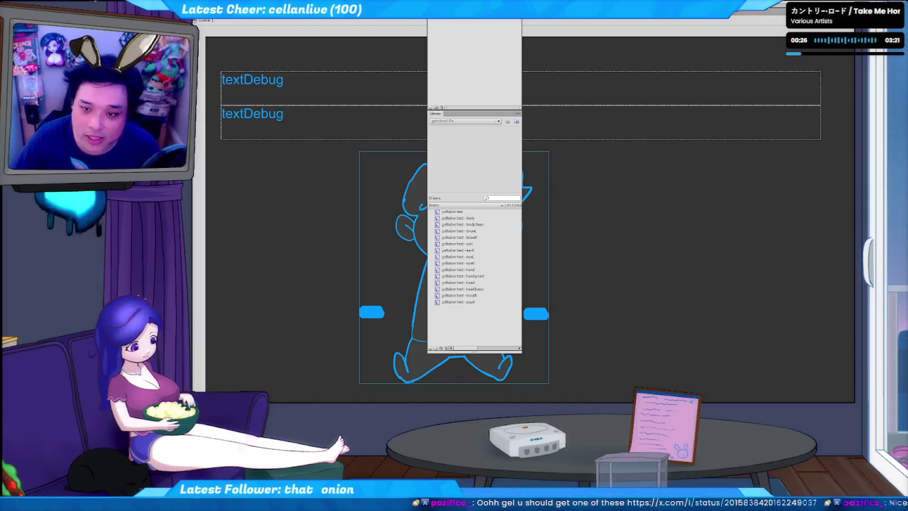
key("ctrl+l")
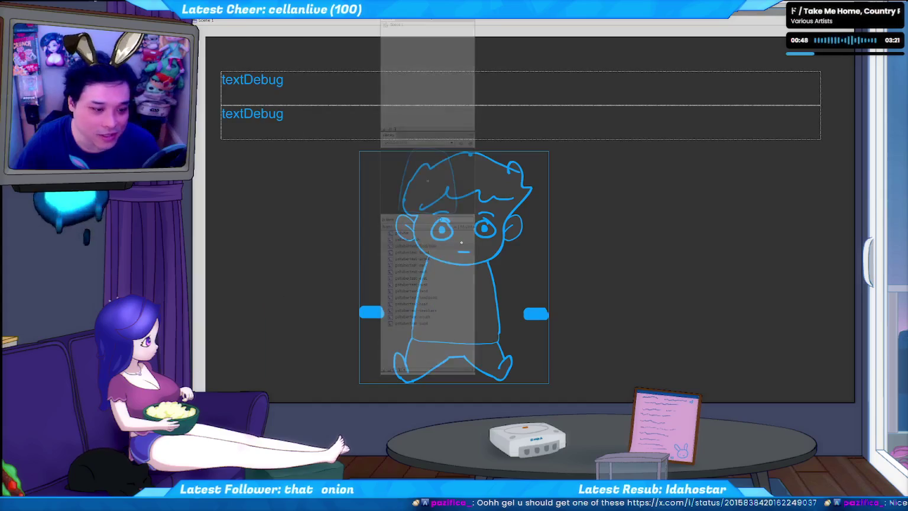
left_click_drag(429, 109, 640, 83)
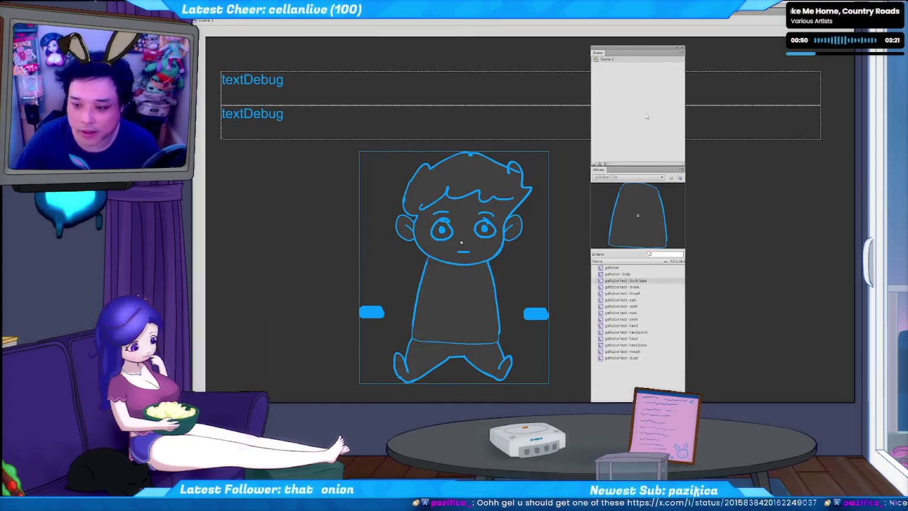
- Remove 'test' from the body base, browL, browR and earL symbol names
left_click(618, 281)
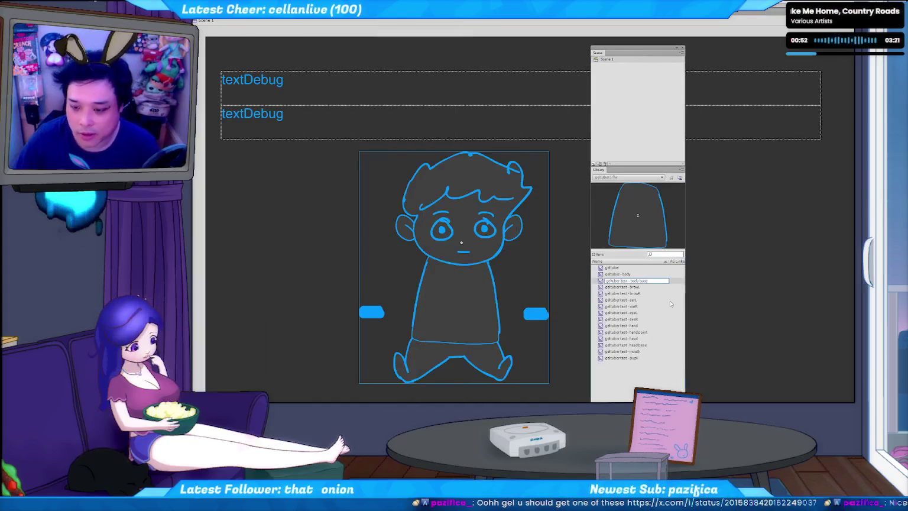
key("Return")
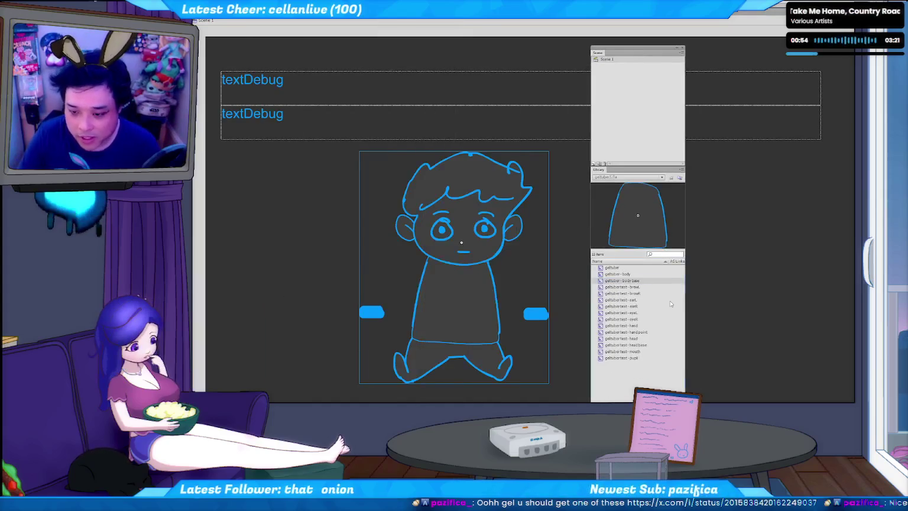
left_click(623, 287)
double_click(622, 287)
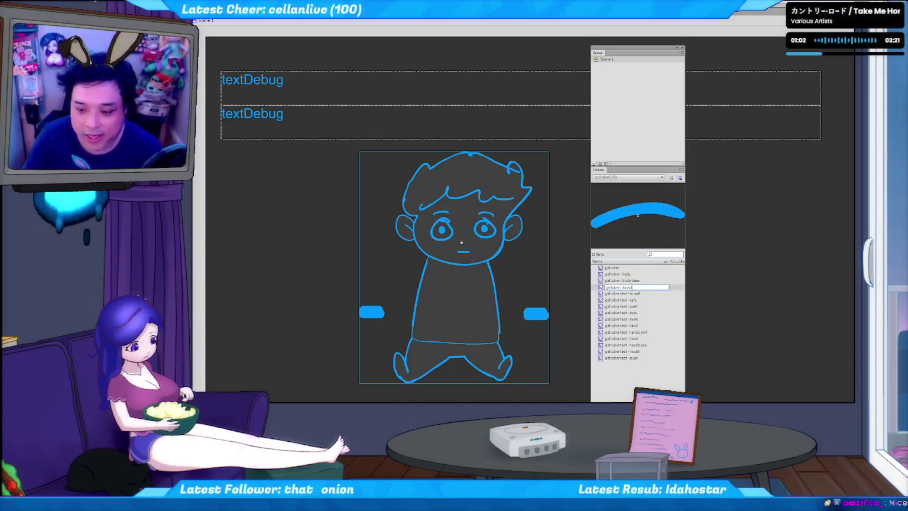
key("Tab")
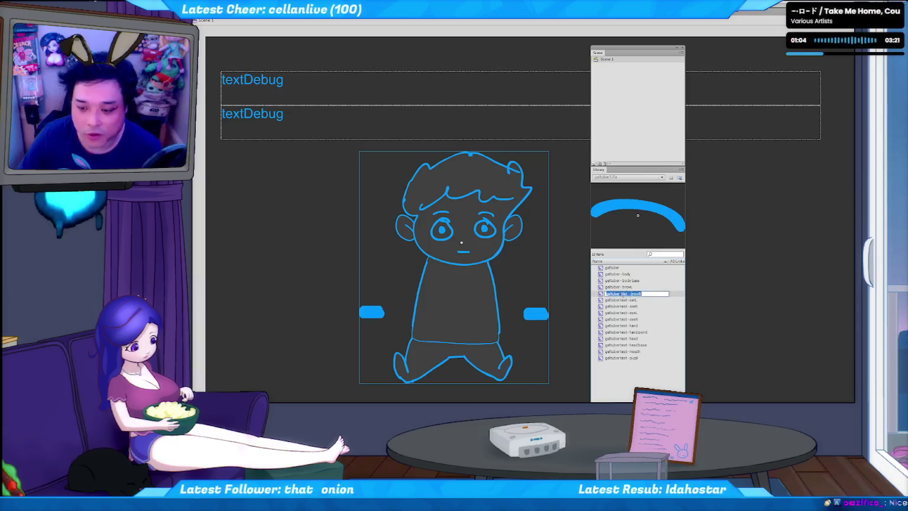
key("BackSpace")
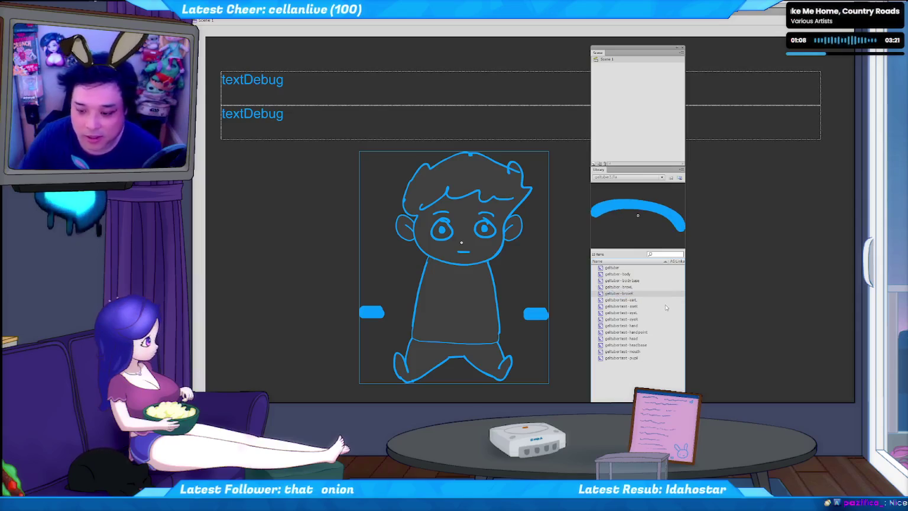
key("Tab")
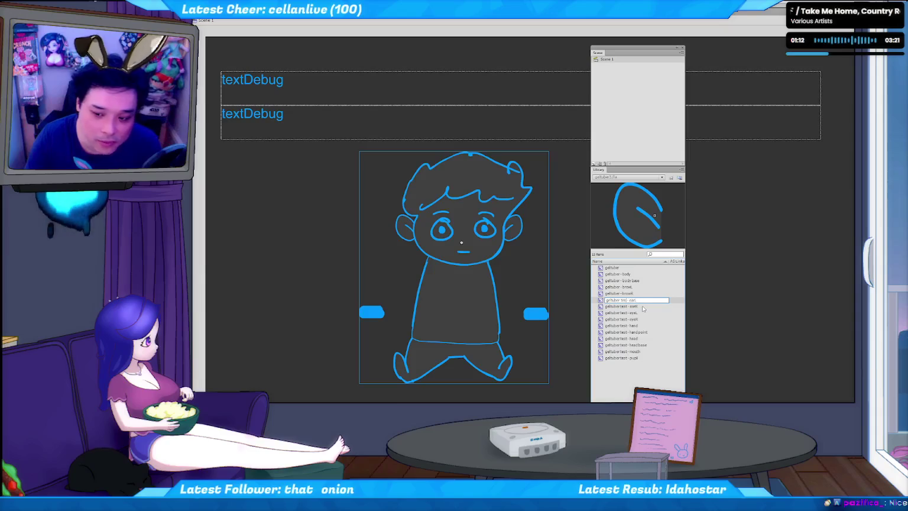
key("BackSpace")
key("Return")
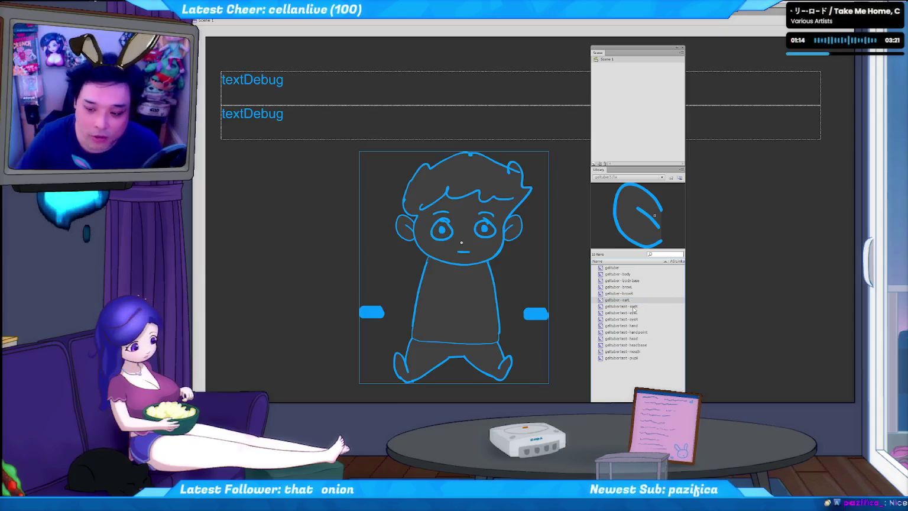
- Remove 'test' from the earR, eyeL and eyeR symbol names
double_click(643, 309)
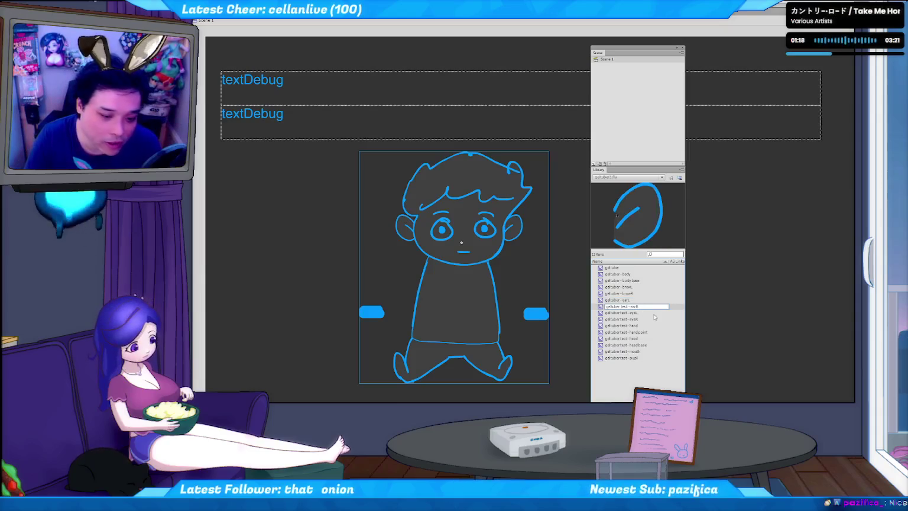
key("BackSpace")
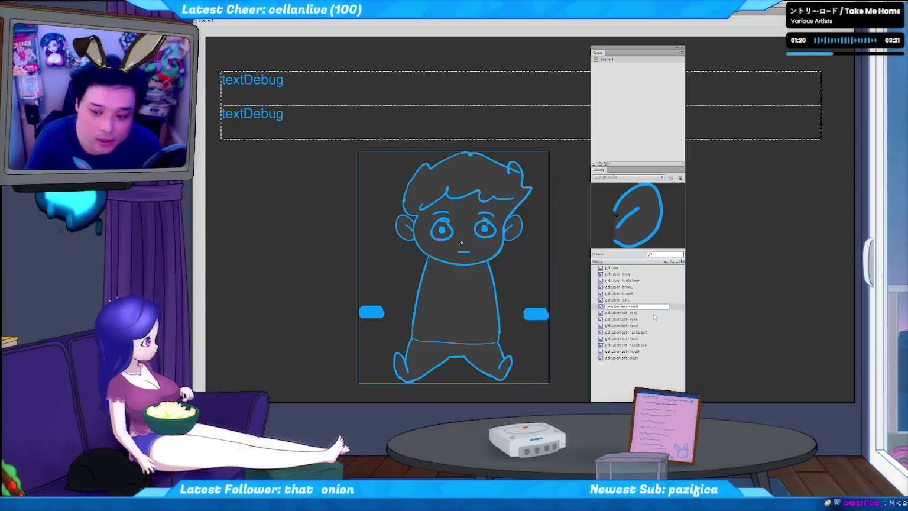
key("Return")
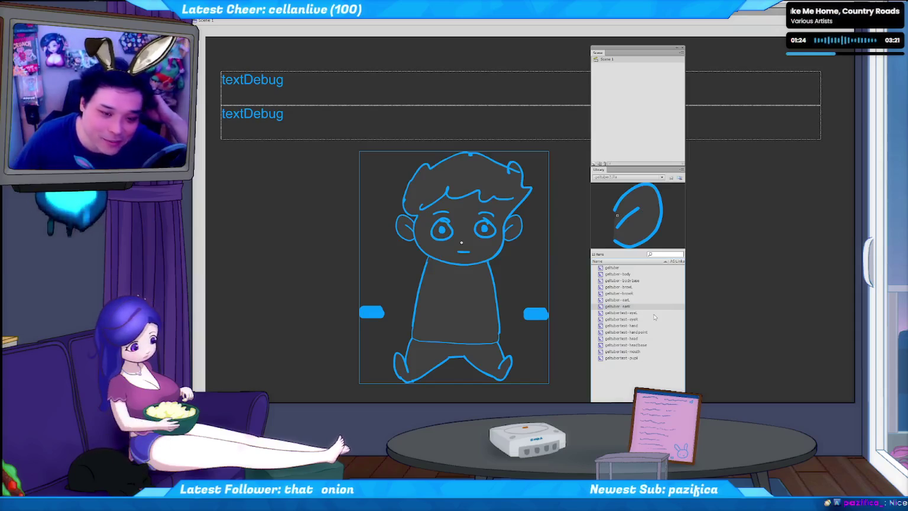
double_click(623, 313)
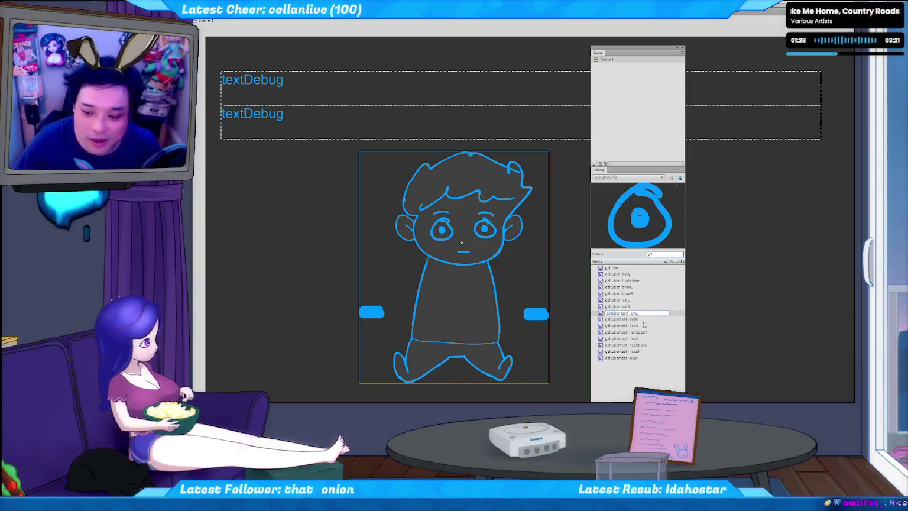
key("Left")
key("Left")
key("Left")
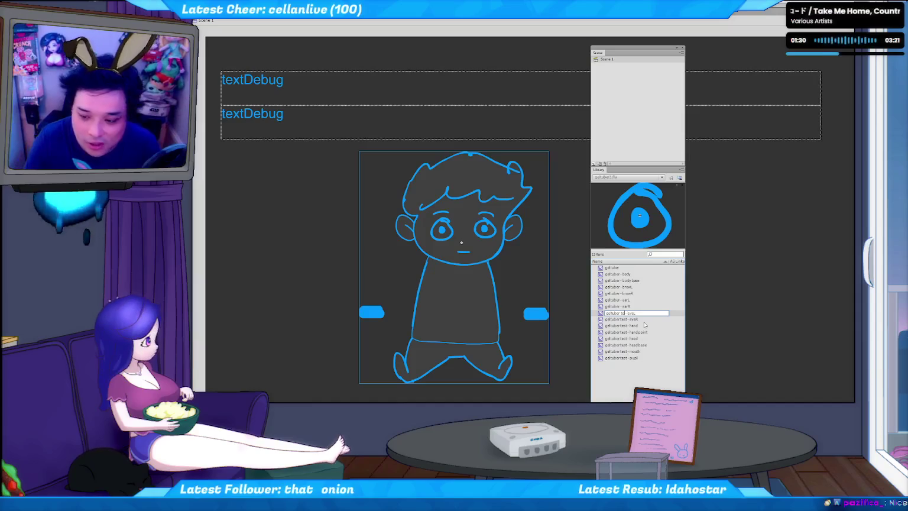
key("BackSpace")
key("BackSpace")
key("BackSpace")
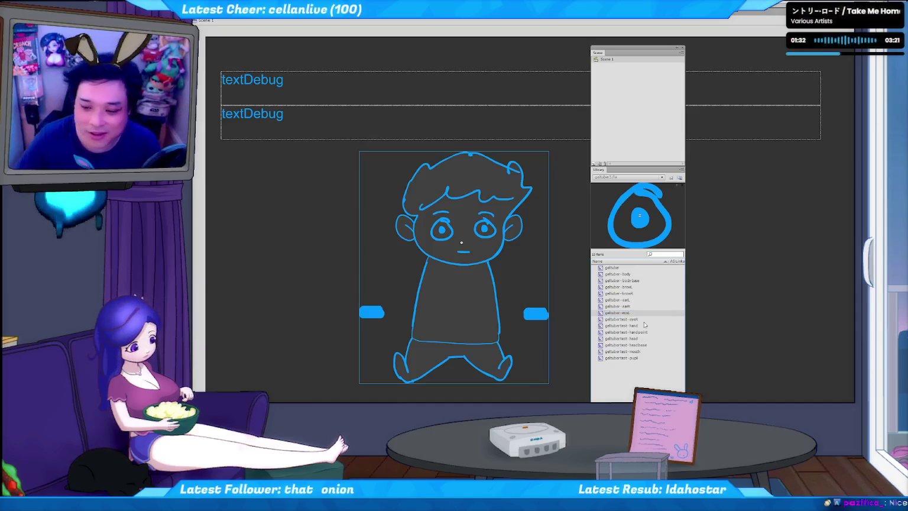
double_click(623, 319)
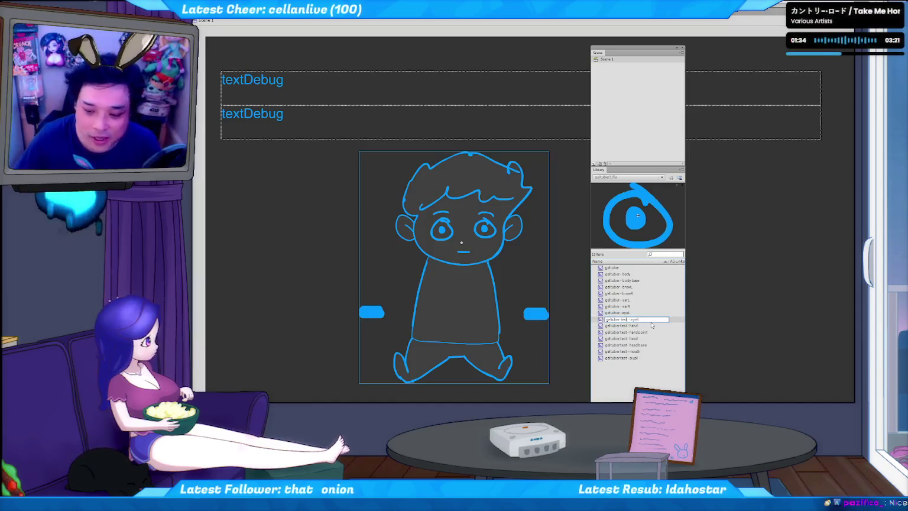
key("Left")
key("Left")
key("Left")
key("Return")
double_click(620, 326)
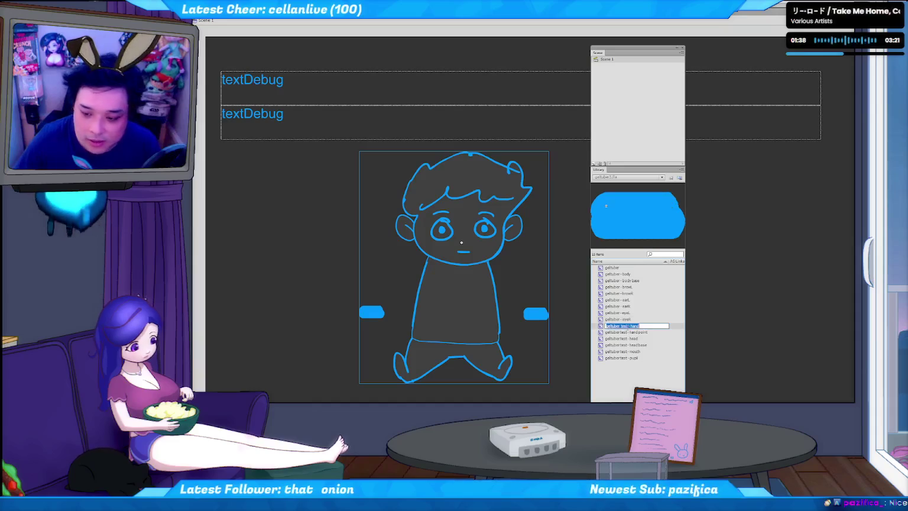
- Strip 'test' from the hand, handpoint and head symbol names
key("Left")
key("Left")
key("Left")
key("BackSpace")
key("BackSpace")
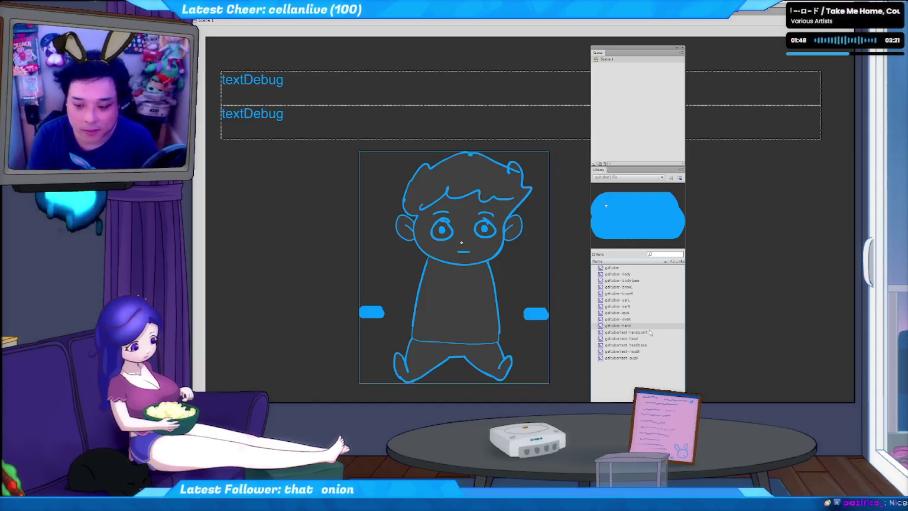
double_click(628, 333)
key("Left")
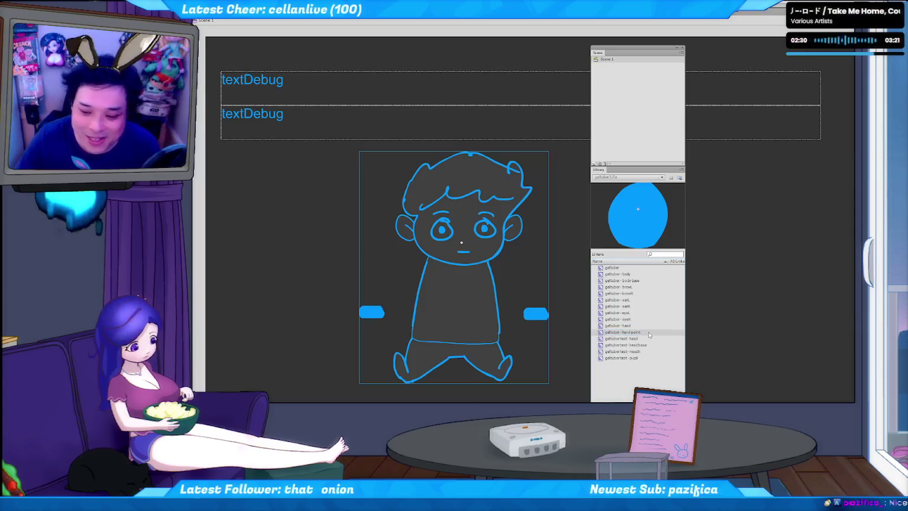
double_click(618, 339)
key("Home")
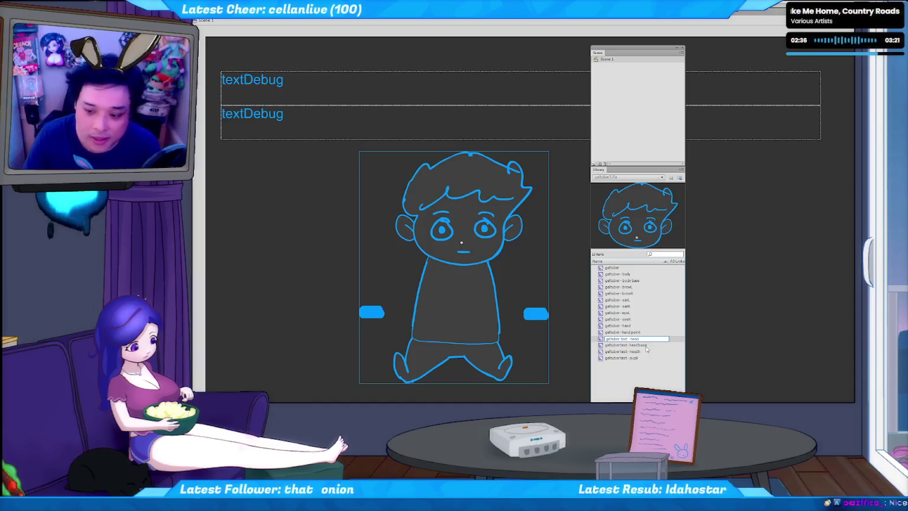
key("BackSpace")
key("BackSpace")
key("BackSpace")
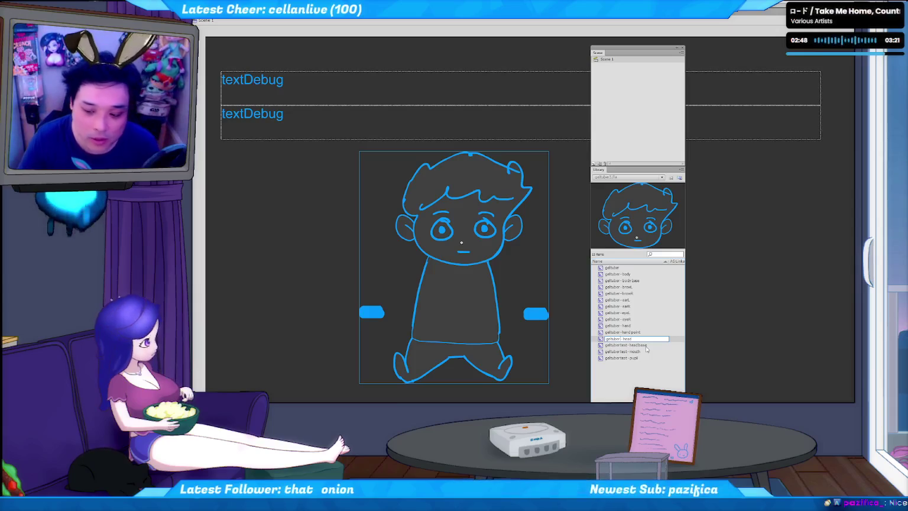
key("Return")
- Strip 'test' from the headbase, mouth and pupil names, then select the main geltuber symbol
left_click(628, 345)
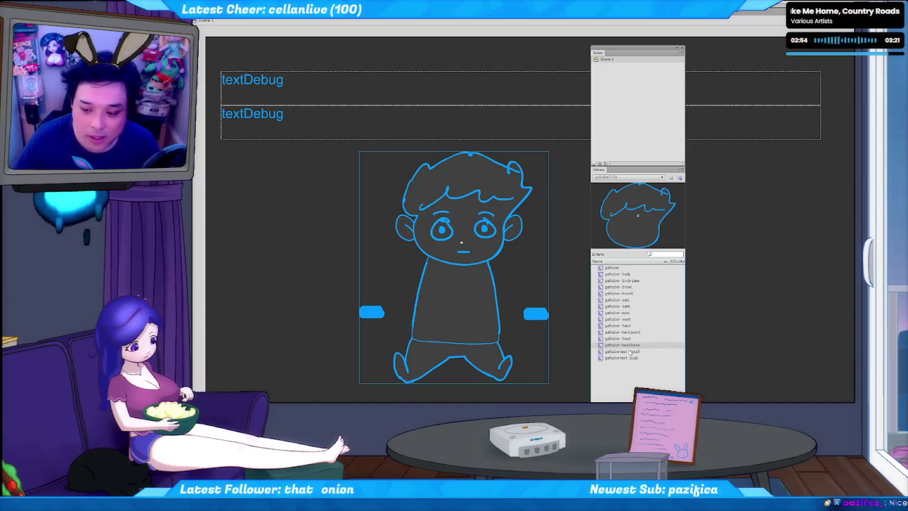
left_click(627, 352)
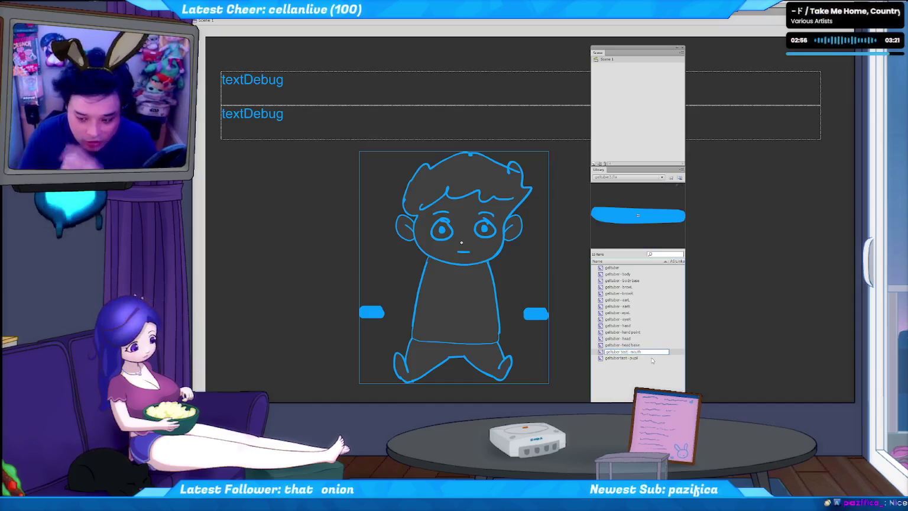
key("BackSpace")
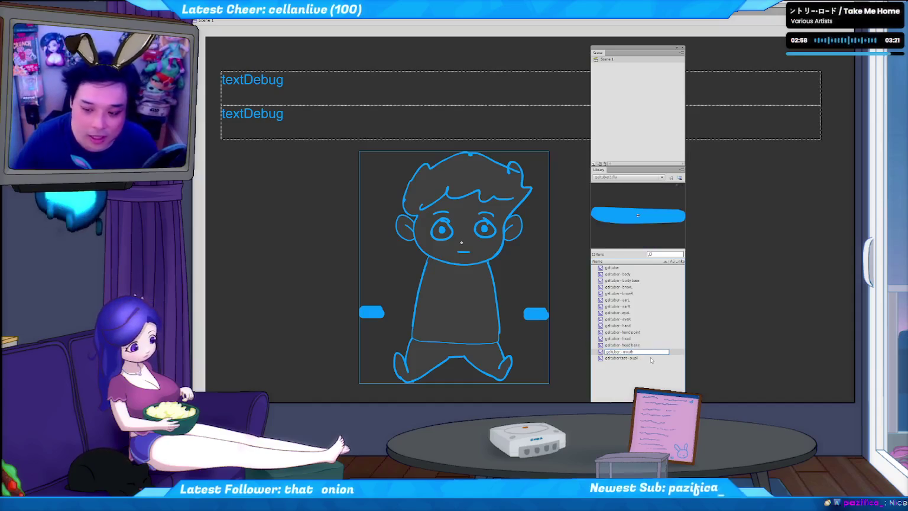
double_click(636, 359)
left_click(626, 358)
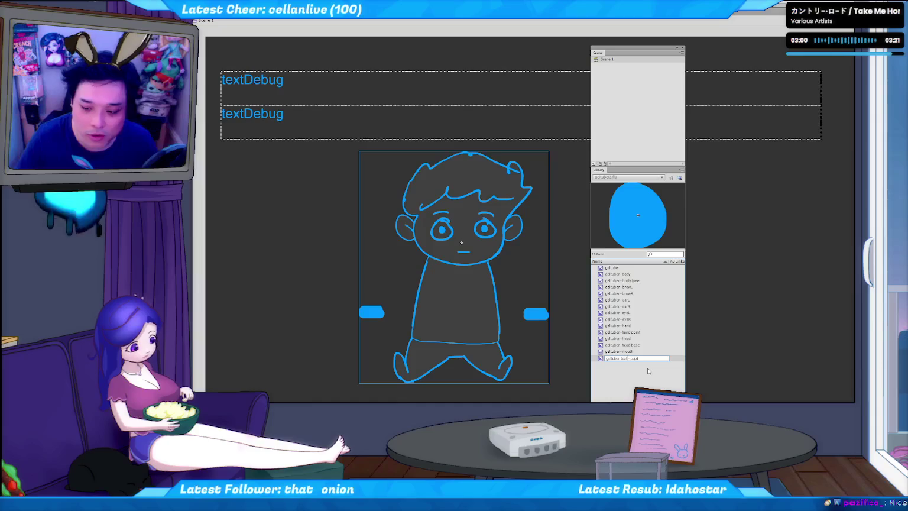
key("BackSpace")
key("BackSpace")
key("BackSpace")
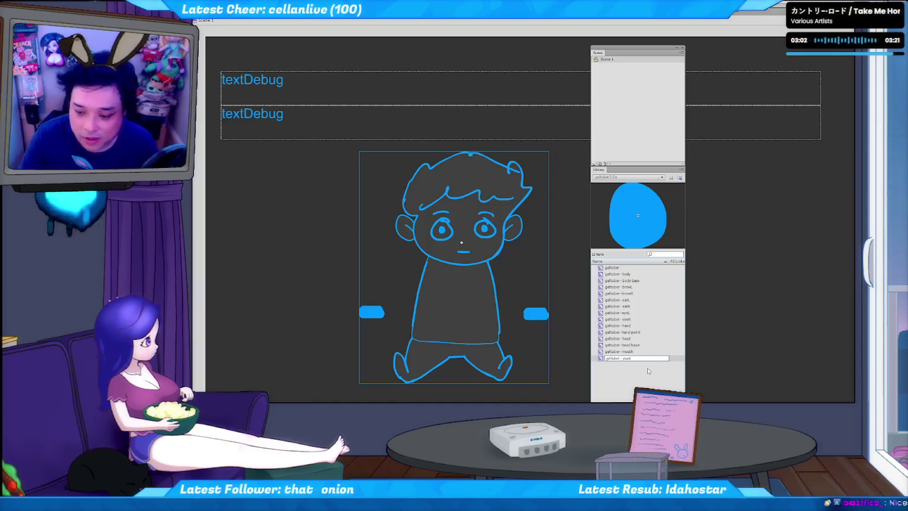
key("Return")
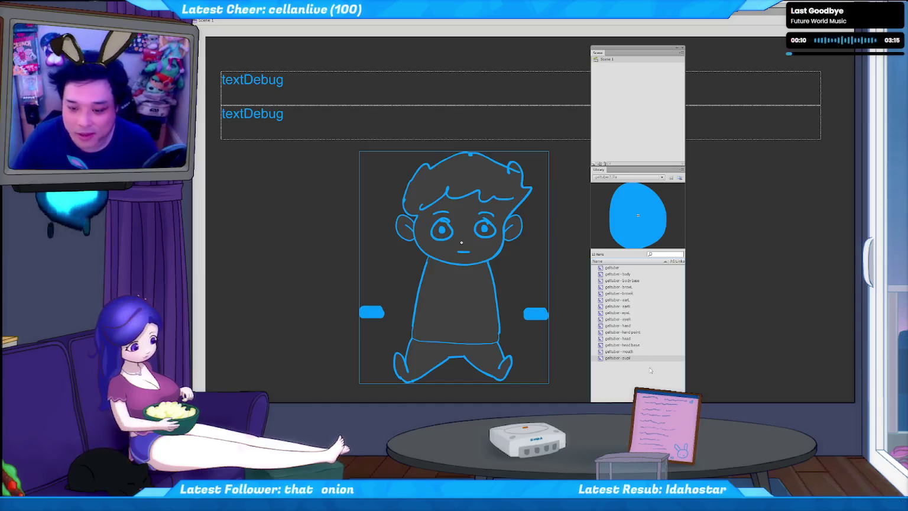
left_click(618, 325)
left_click(612, 267)
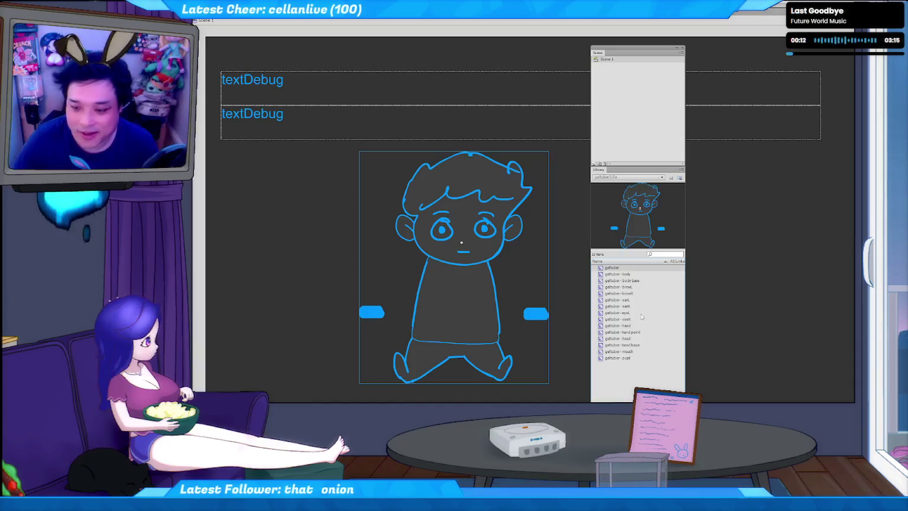
- Close the floating Scene/Library panel and select all items on the stage
left_click_drag(631, 50, 907, 51)
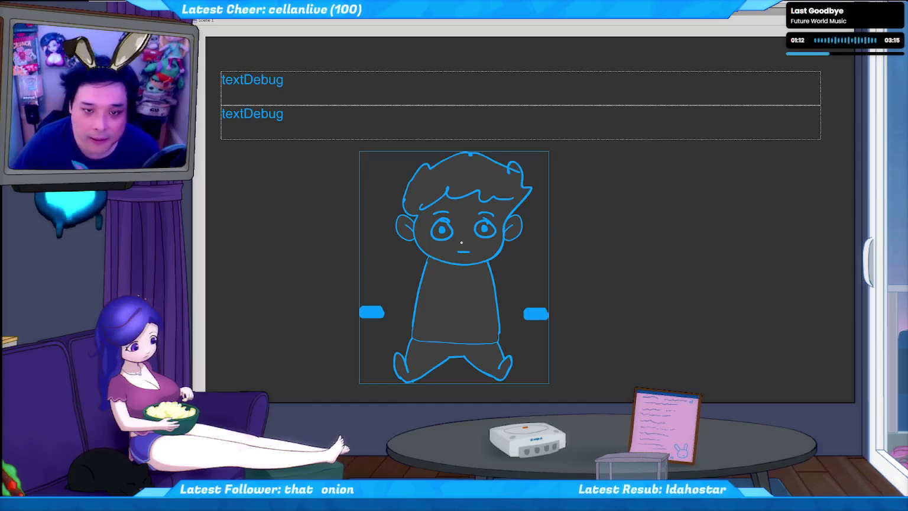
key("ctrl+a")
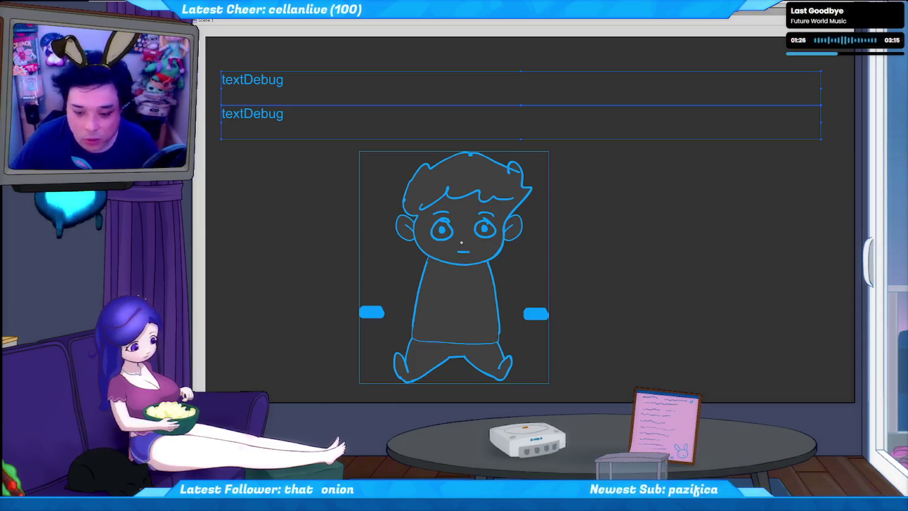
- Deselect the stage, check the running c2f.py tracking output, and return to Flash
left_click(618, 275)
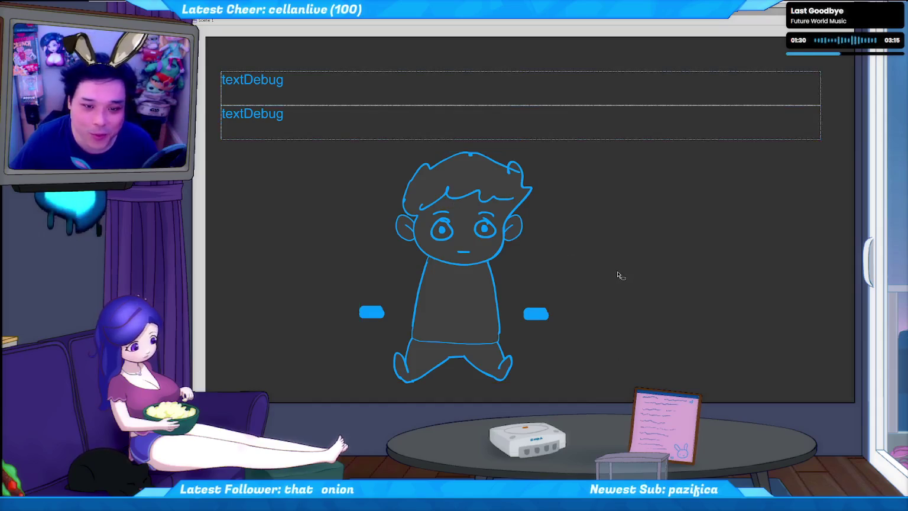
key("alt+Tab")
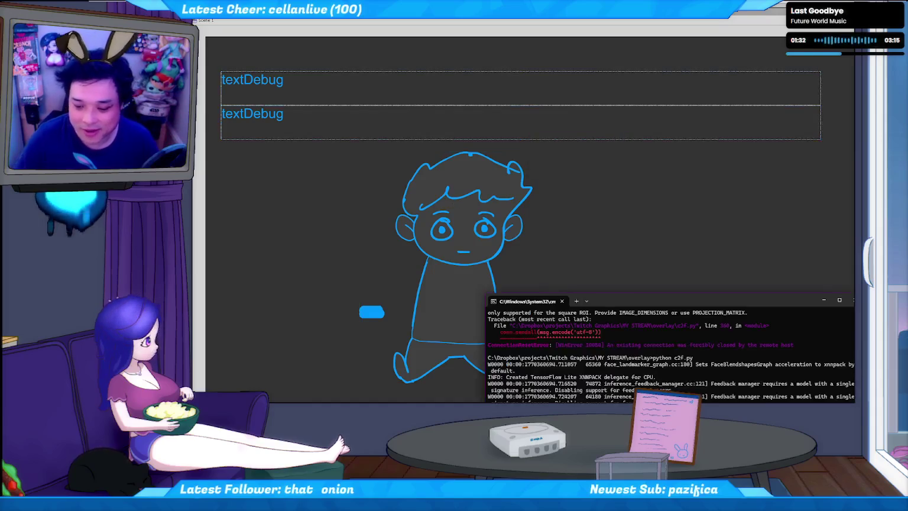
left_click(653, 219)
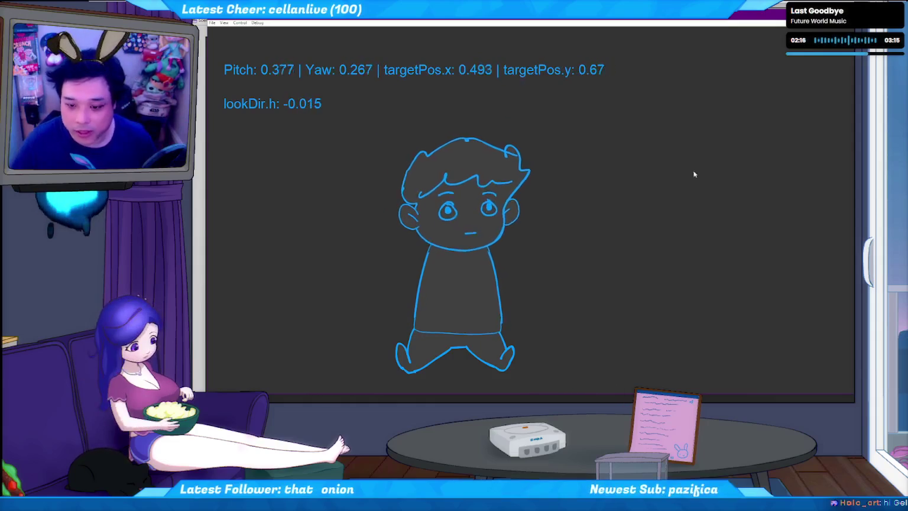
key("Escape")
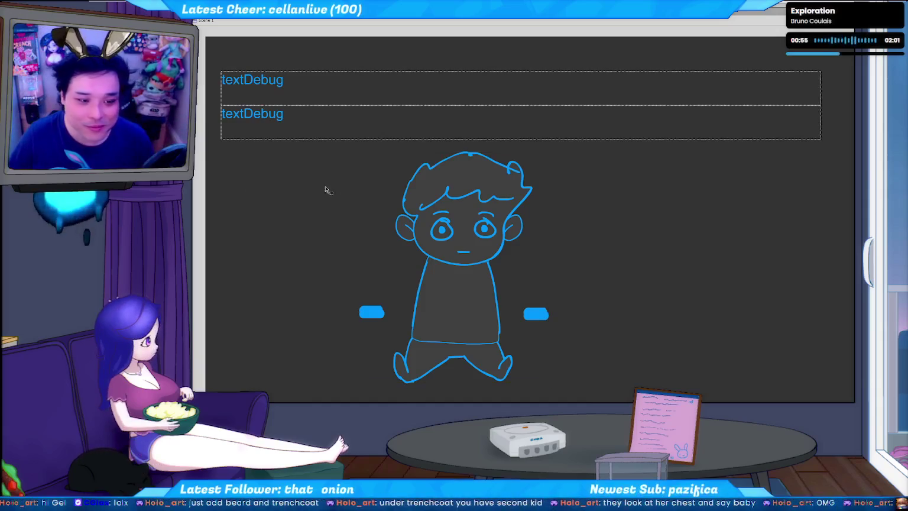
left_click(484, 227)
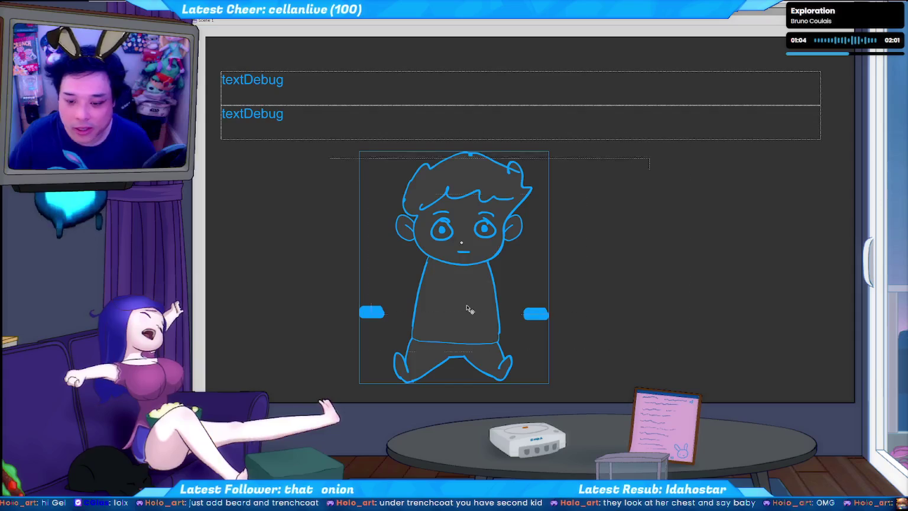
- Paste the duck shirt into the puppet without replacing library items, and delete the duplicate
double_click(468, 308)
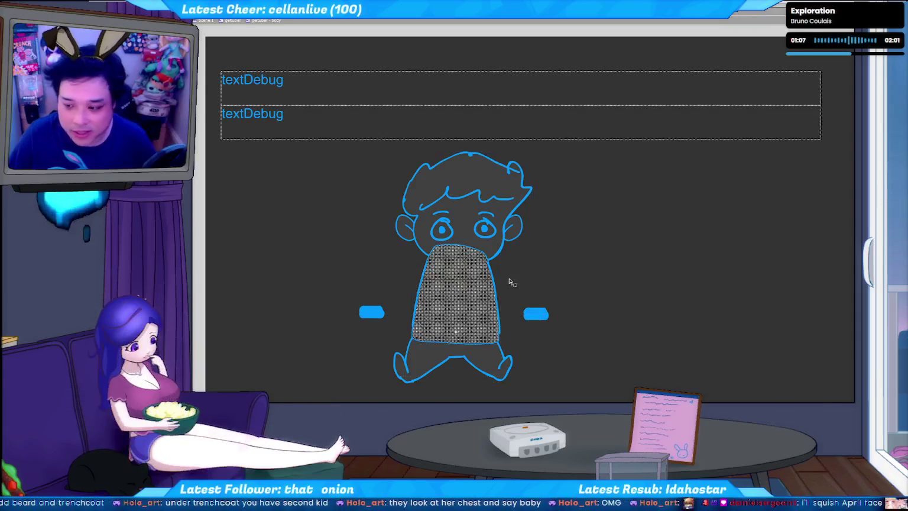
double_click(556, 285)
key("ctrl+v")
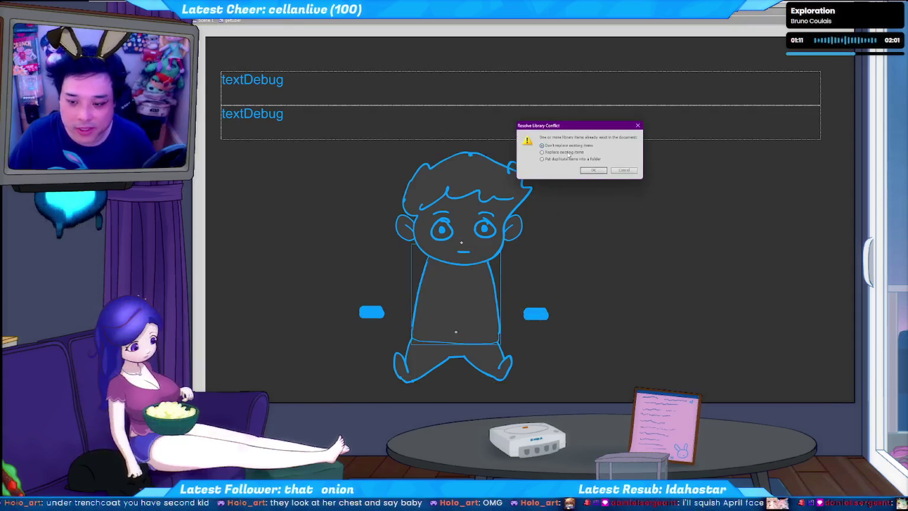
left_click(593, 172)
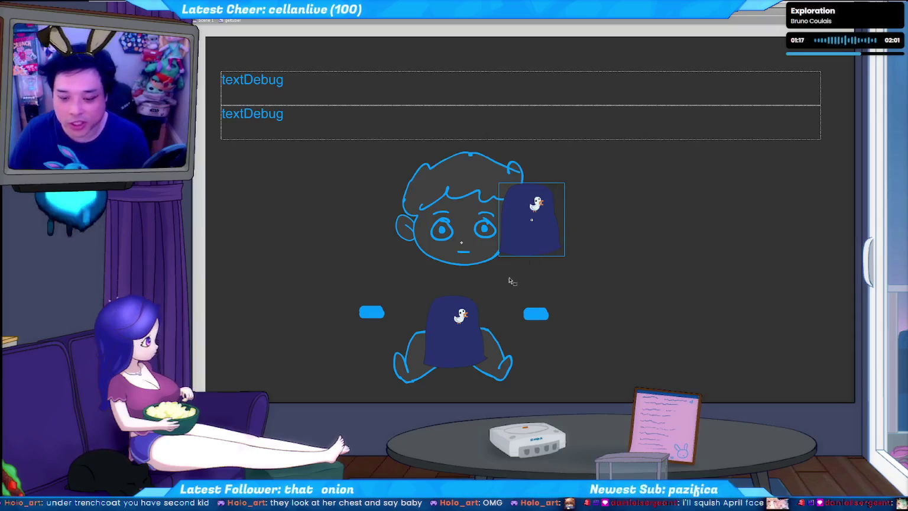
key("Delete")
- Move the remaining shirt up so it fits over the boy's torso
left_click(468, 332)
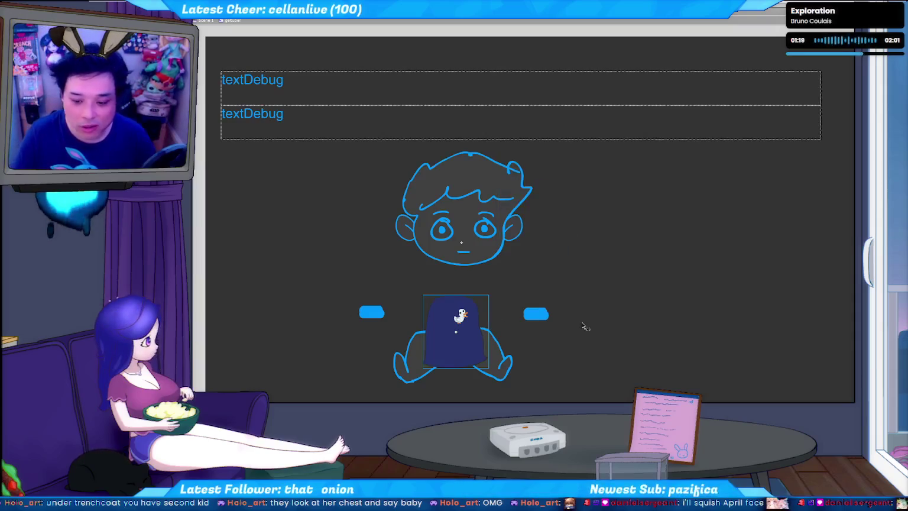
key("ctrl+b")
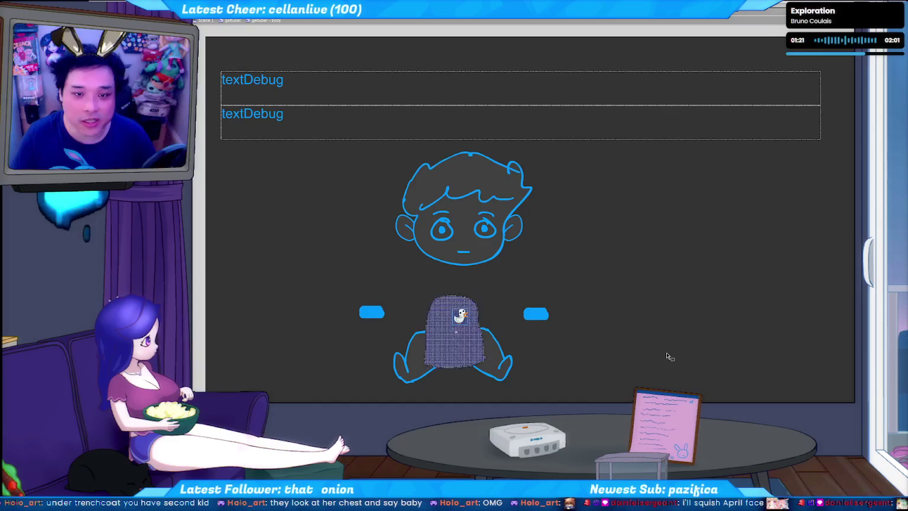
key("shift+Up")
key("shift+Up")
key("shift+Up")
key("shift+Up")
key("shift+Up")
key("shift+Up")
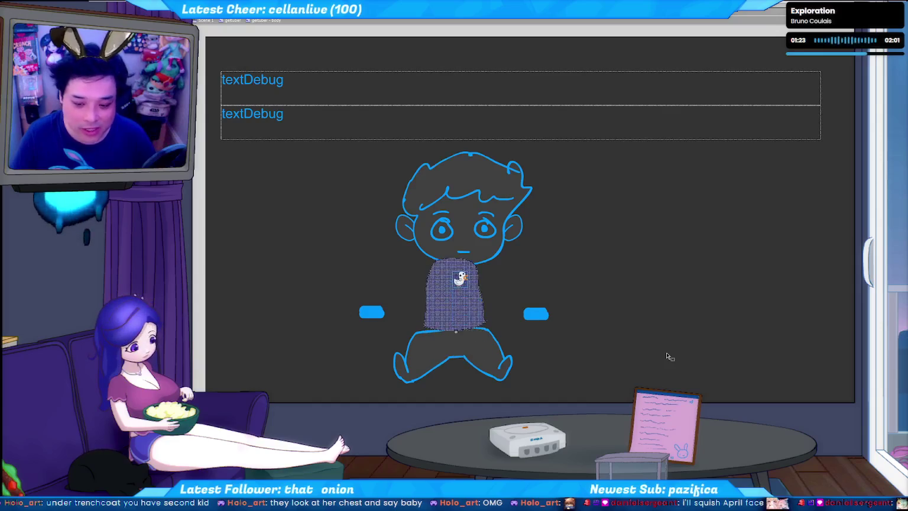
key("ctrl+b")
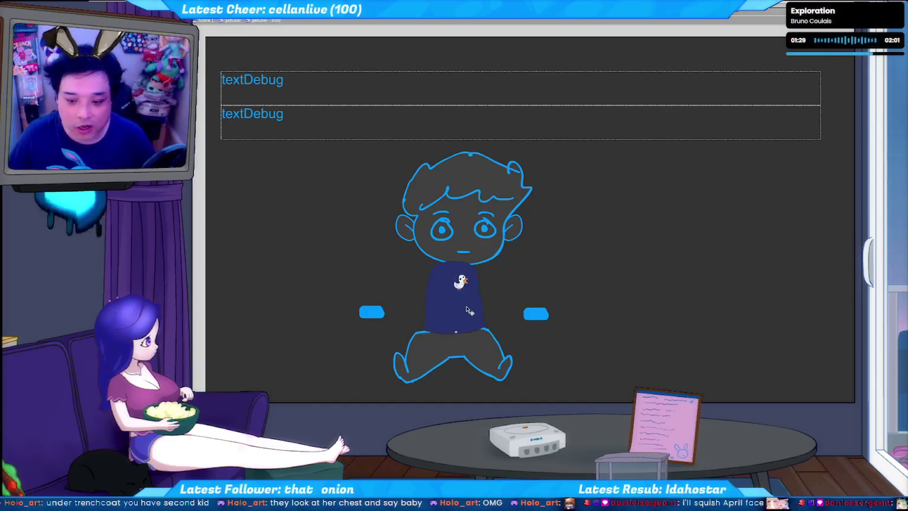
key("ctrl+b")
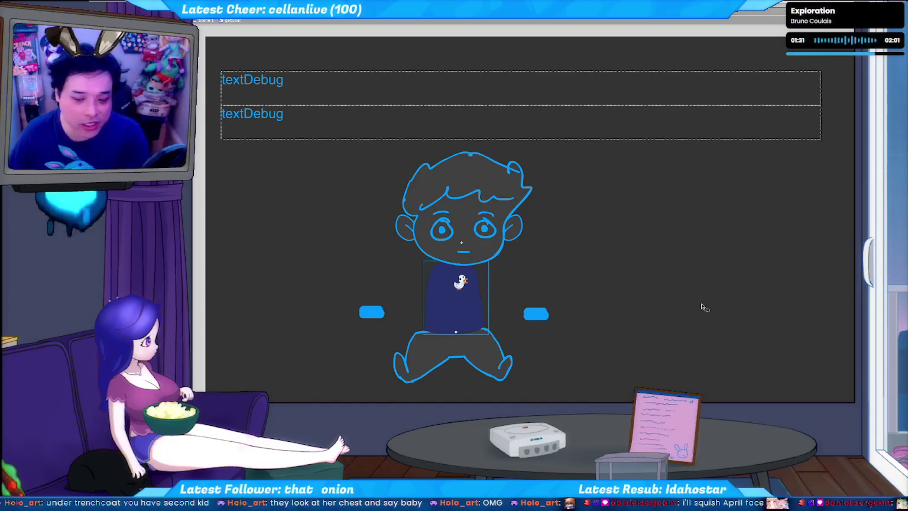
- Show the head layers' timeline enlarged over the upper canvas, checking frames 15 and 1
left_click(704, 307)
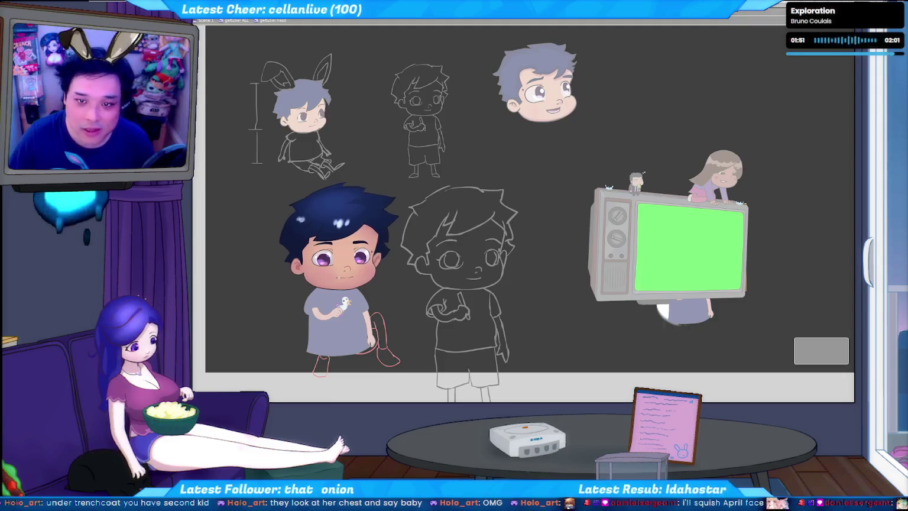
key("ctrl+alt+t")
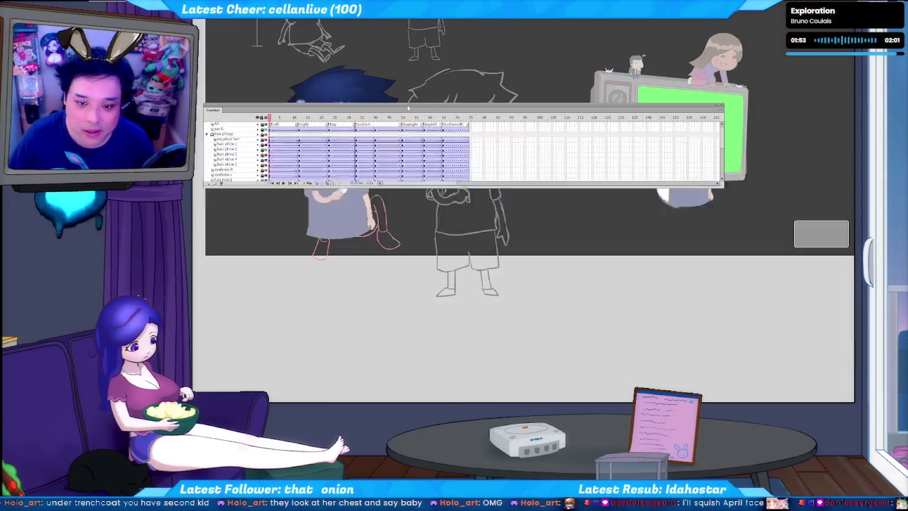
left_click_drag(505, 188, 506, 270)
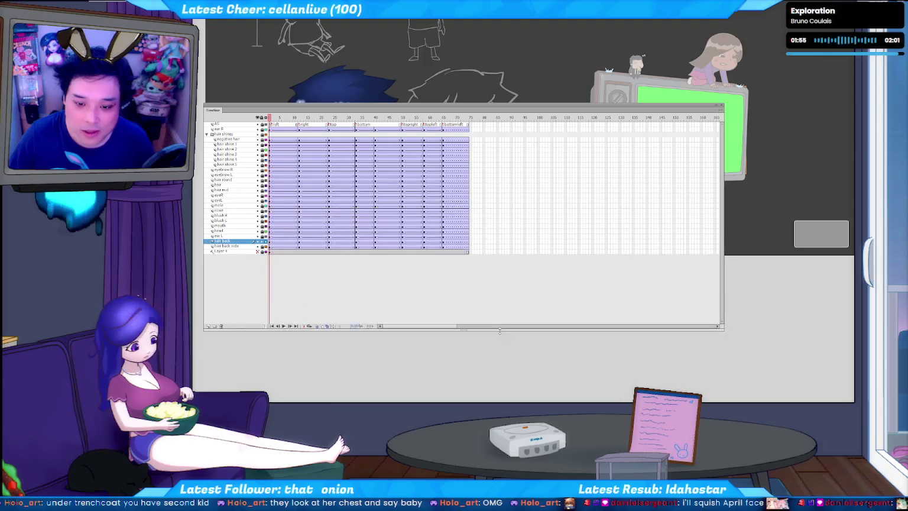
left_click_drag(506, 103, 576, 74)
left_click(420, 81)
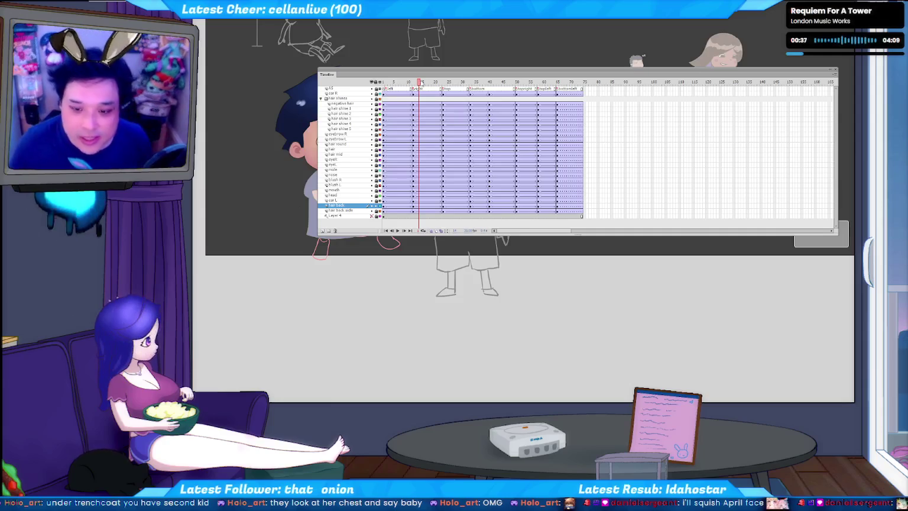
left_click(388, 81)
- Move the timeline below the drawings and play the head-turn animation from the start
mouse_move(413, 75)
left_mouse_down()
mouse_move(396, 237)
mouse_move(452, 255)
mouse_move(523, 261)
left_mouse_up()
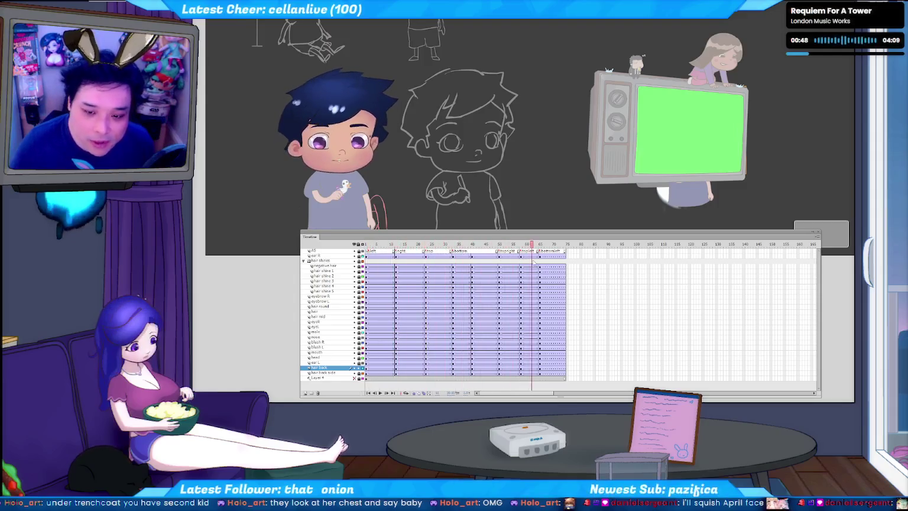
left_click_drag(525, 260, 538, 272)
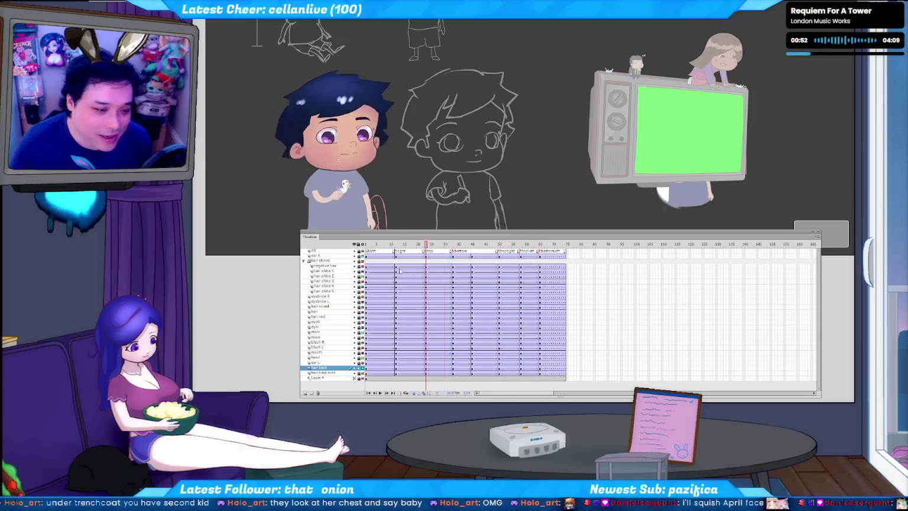
mouse_move(414, 280)
left_mouse_down()
mouse_move(350, 276)
mouse_move(468, 287)
left_mouse_up()
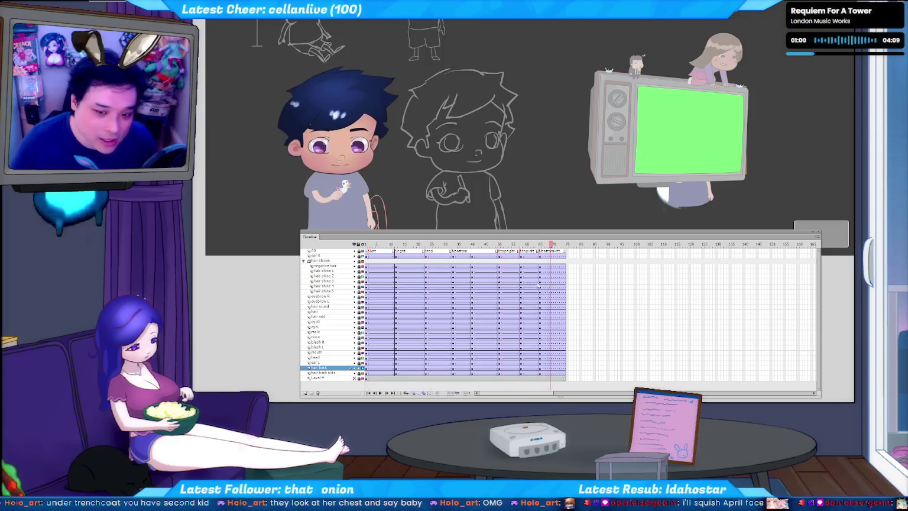
left_click(381, 283)
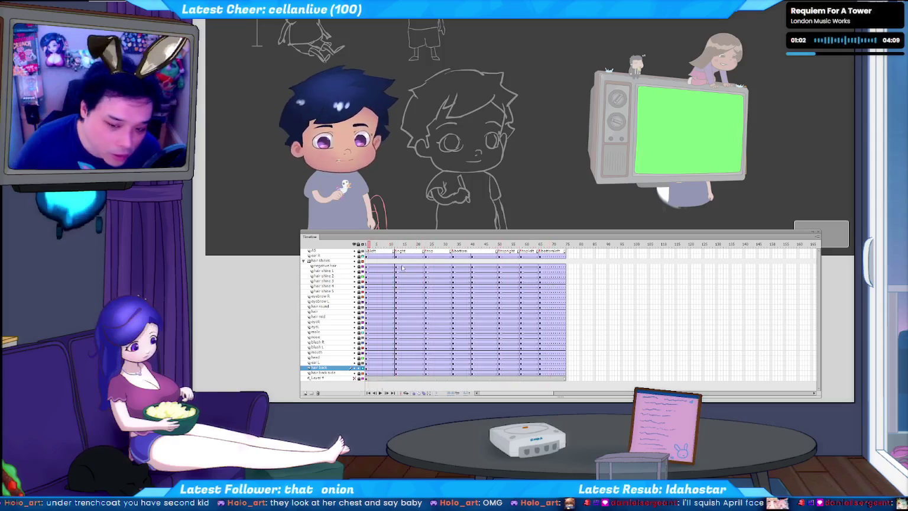
key("Return")
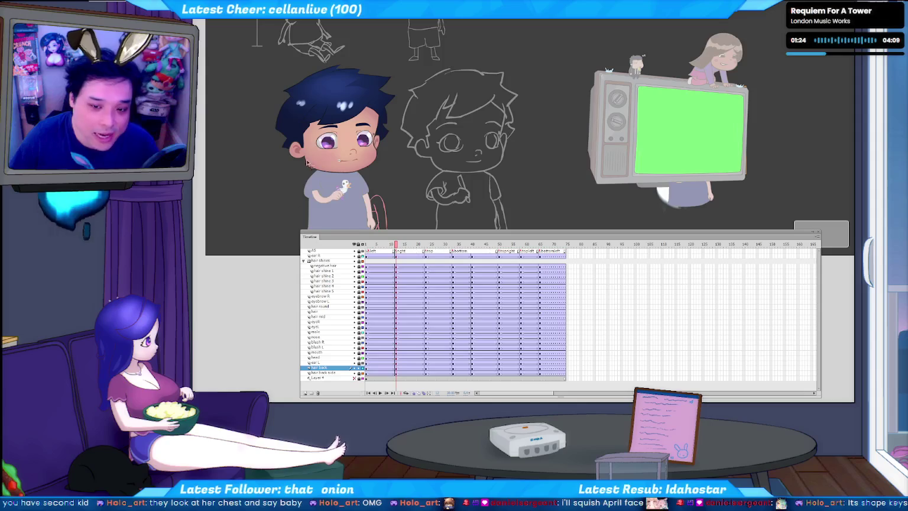
- Step through head poses at frames 1, 23, 34, last and 12, then move the timeline to the top
mouse_move(389, 245)
left_mouse_down()
mouse_move(367, 245)
mouse_move(395, 245)
left_mouse_up()
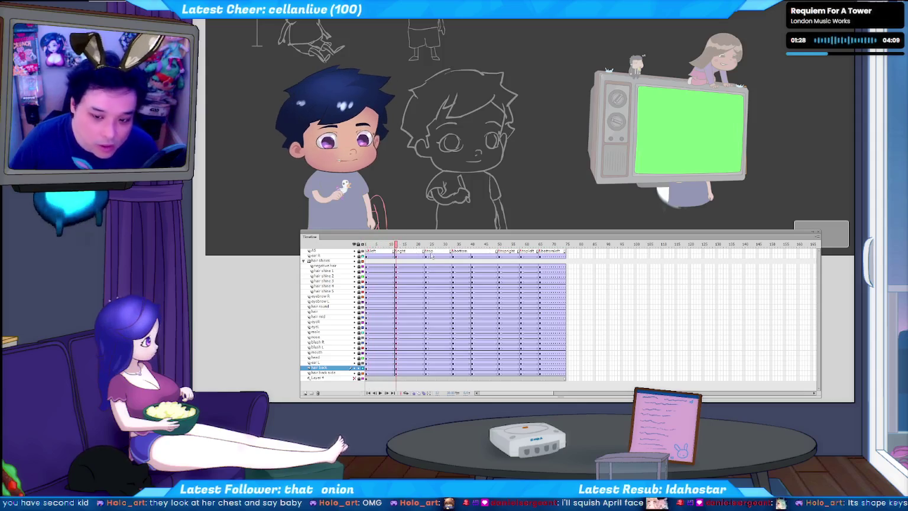
left_click(425, 244)
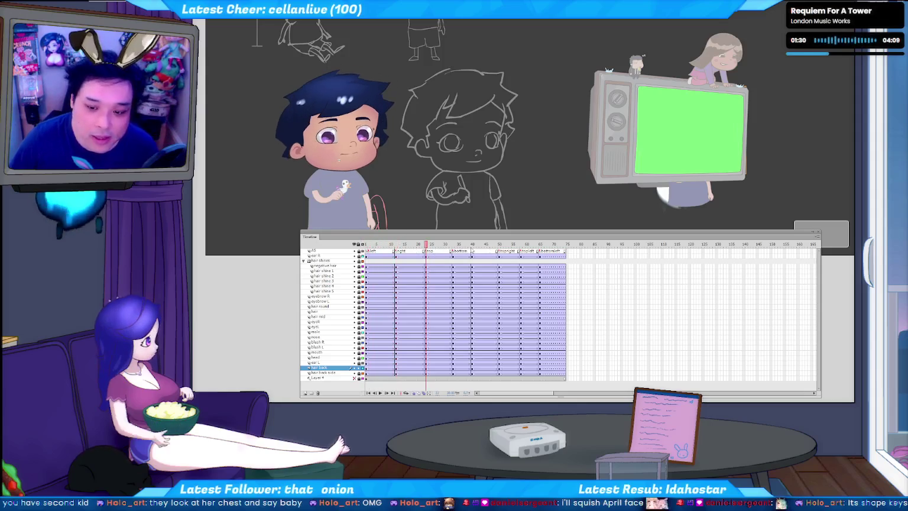
left_click(453, 246)
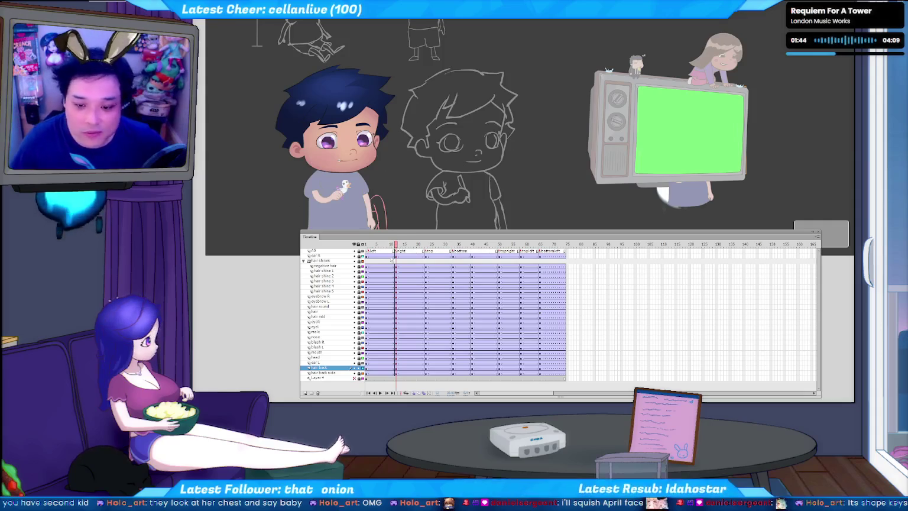
left_click_drag(396, 243, 372, 243)
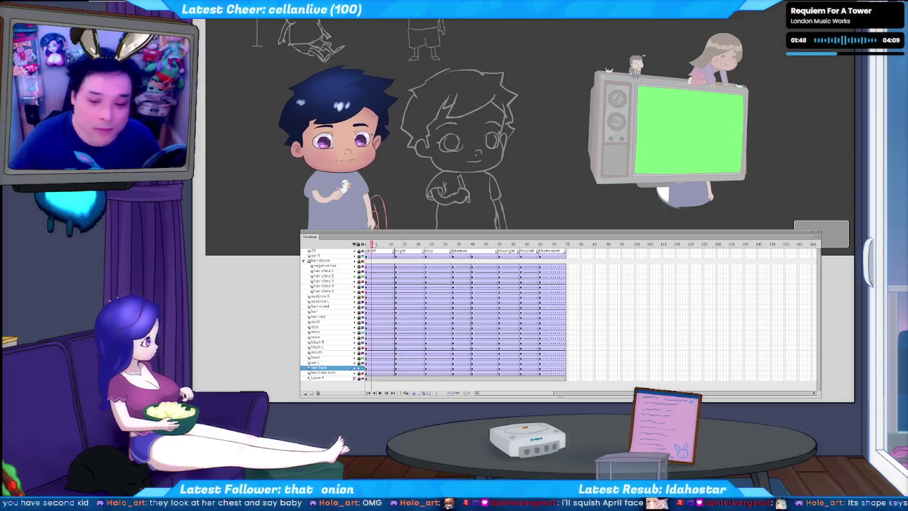
key("End")
left_click(396, 244)
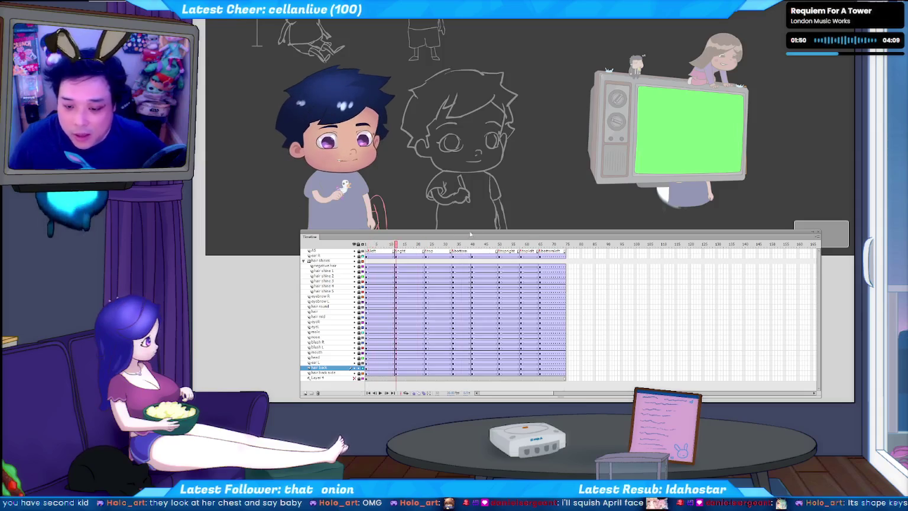
left_click_drag(484, 237, 391, 12)
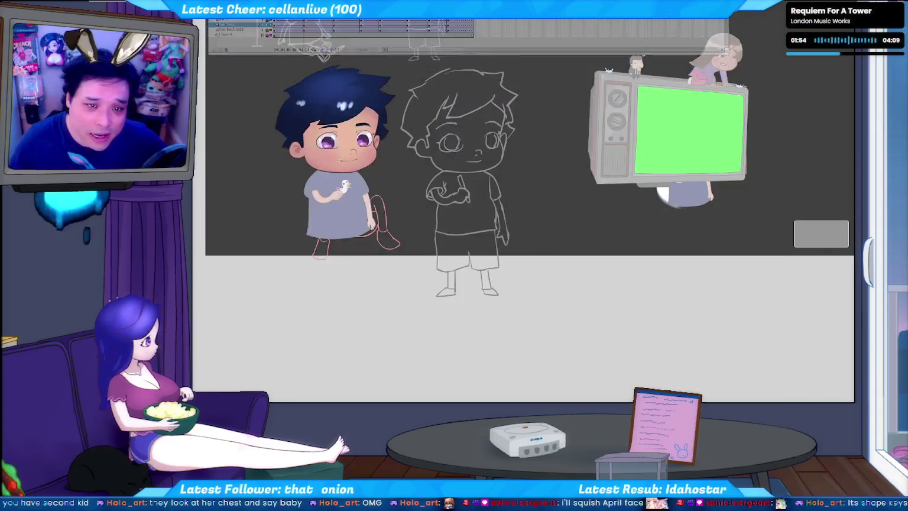
- Dock the timeline at the top and exit the head symbol back to the gettuber puppet
left_click_drag(324, 60, 327, 104)
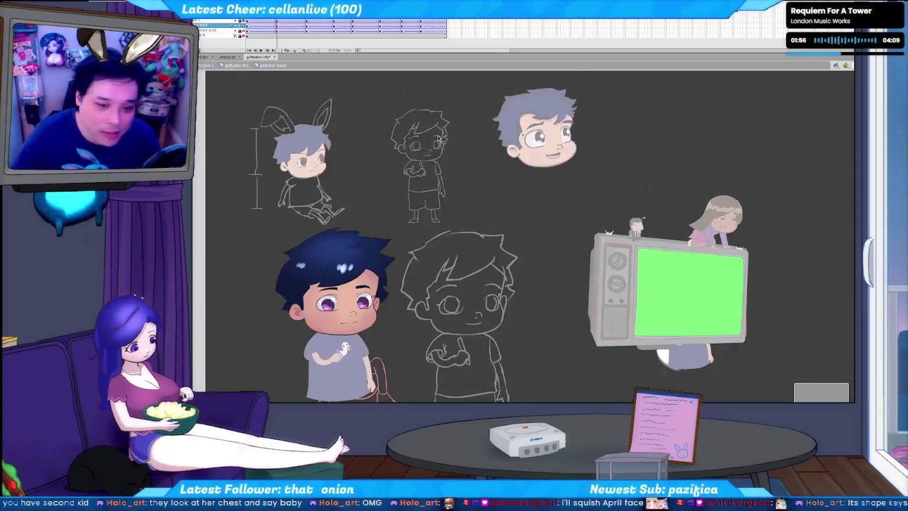
scroll(413, 126, "down", 1)
scroll(415, 128, "down", 1)
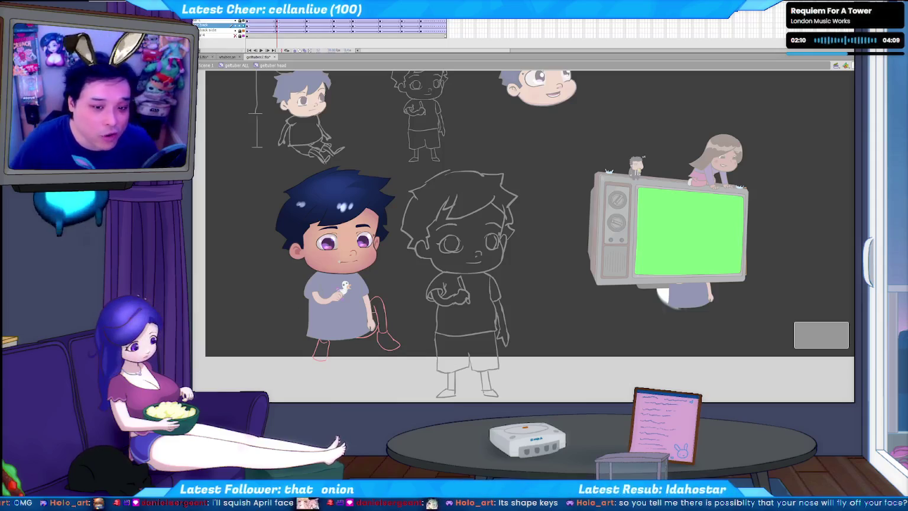
double_click(254, 127)
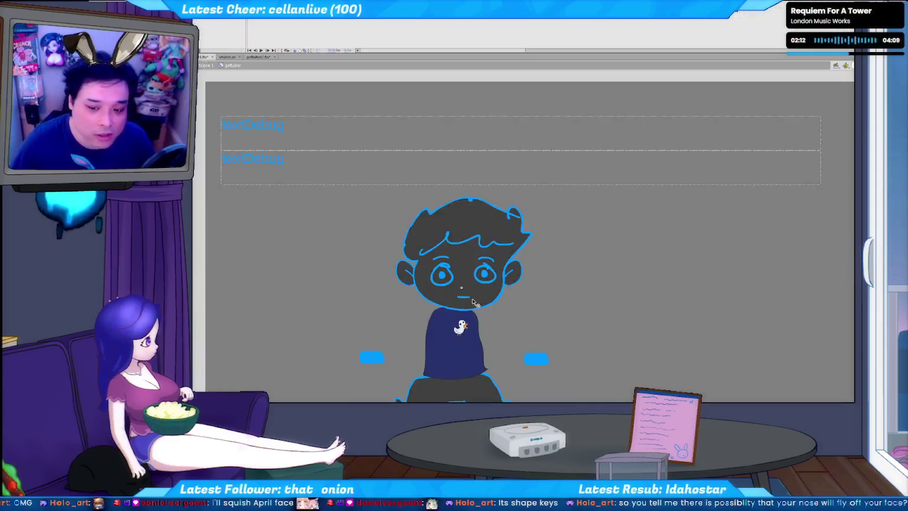
- Switch to the character sketches document with the coloured boy and TV artwork
scroll(492, 260, "down", 2)
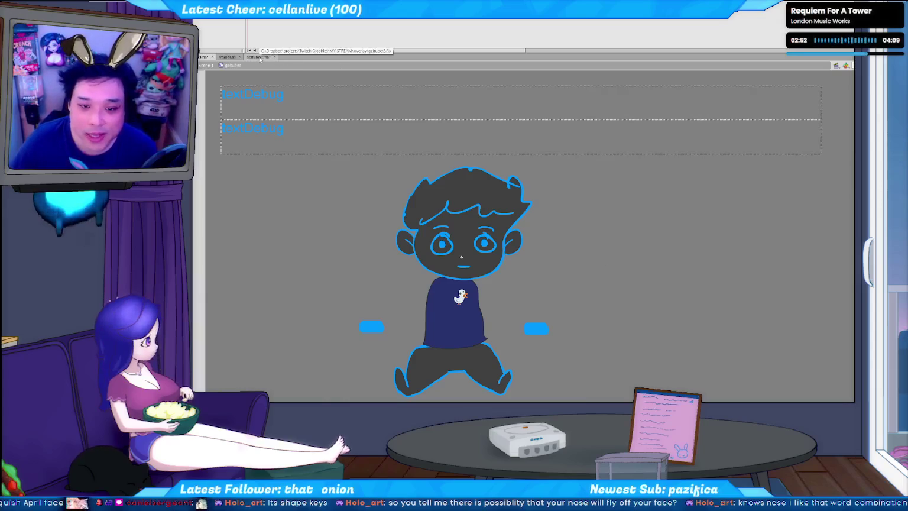
left_click(260, 57)
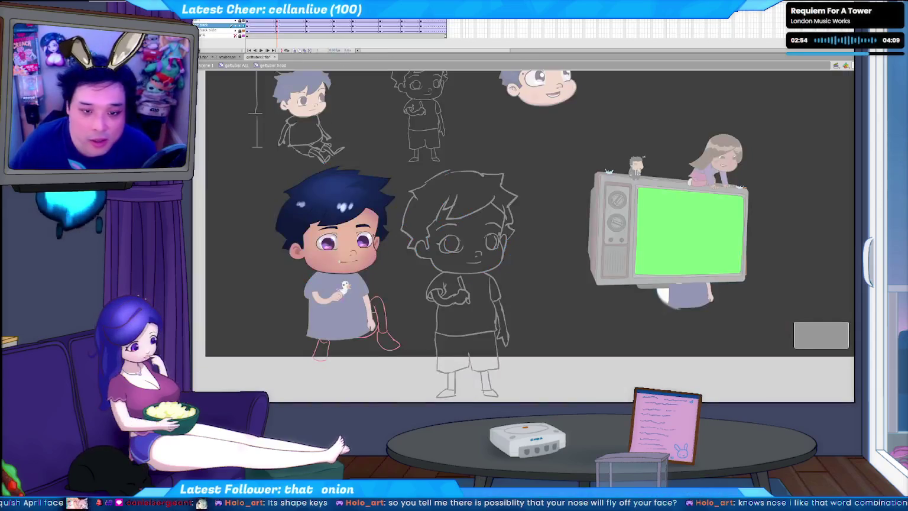
- Copy the coloured boy's skin-toned face shape and paste it into the gettuber puppet
key("Right")
key("Right")
key("Right")
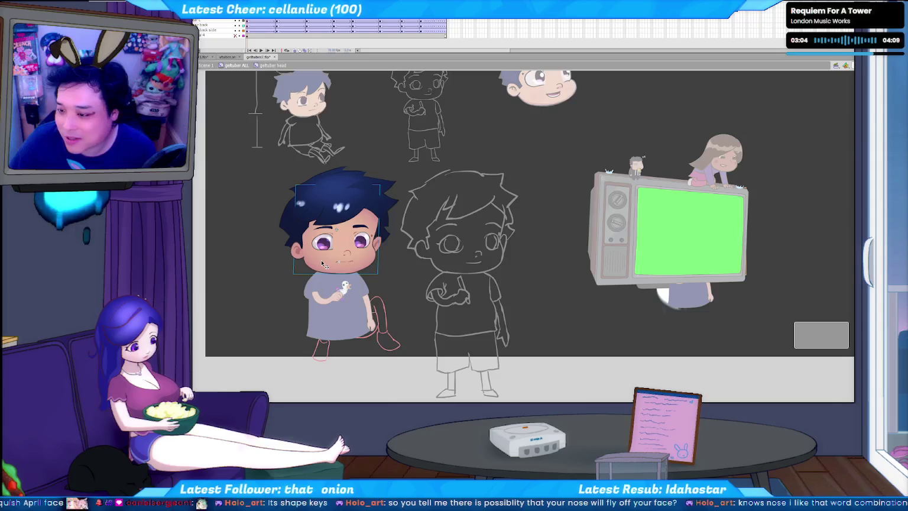
left_click_drag(321, 265, 217, 268)
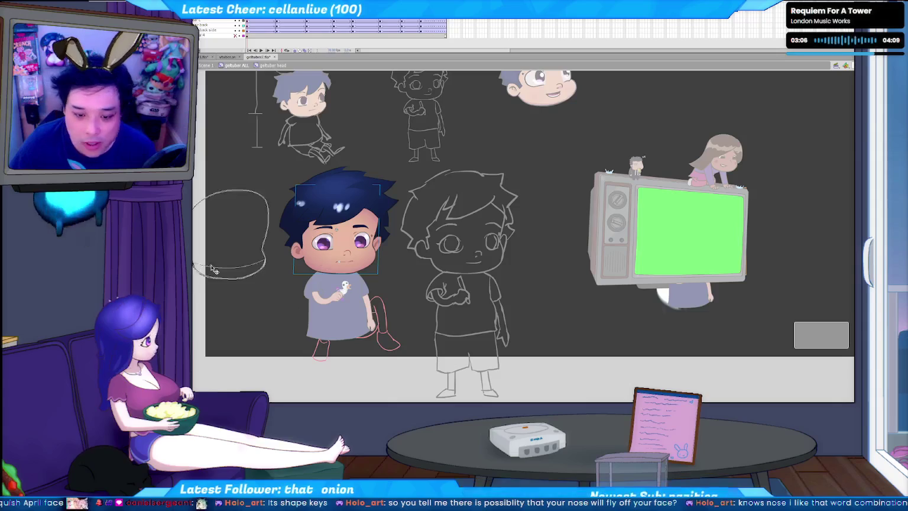
key("ctrl+z")
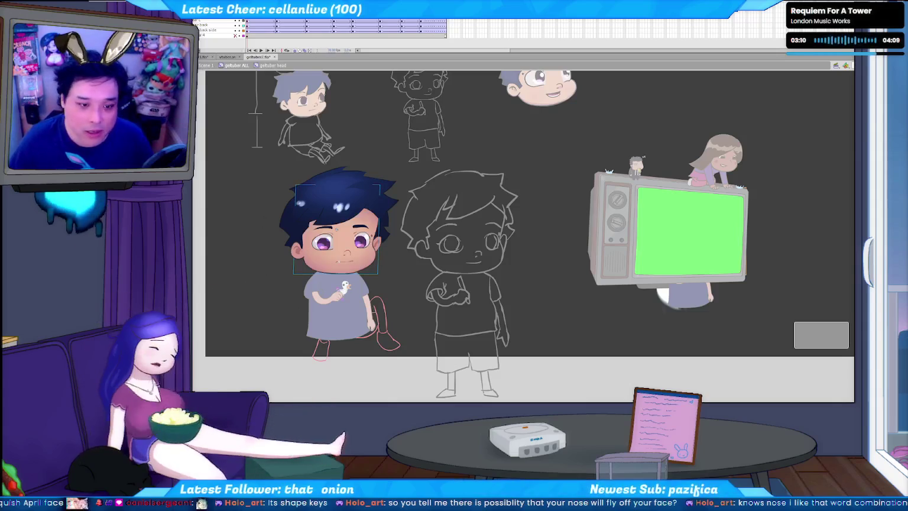
right_click(321, 269)
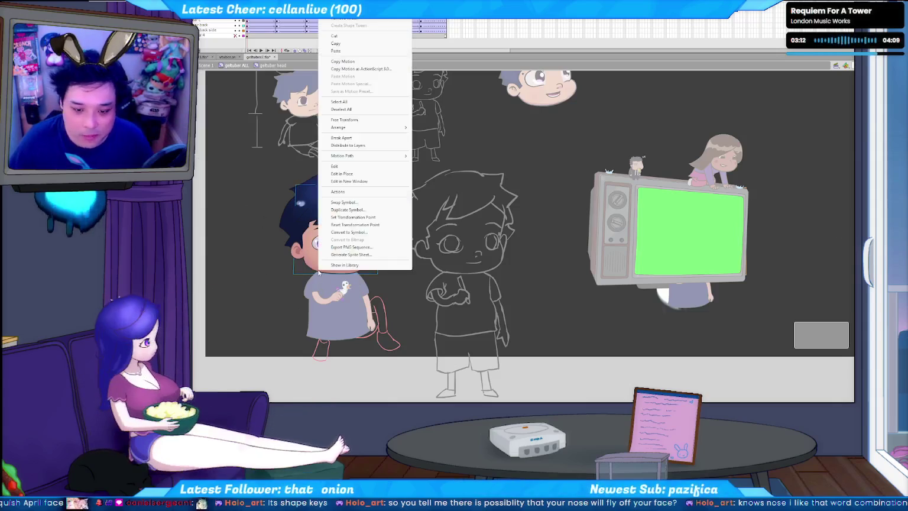
left_click(332, 266)
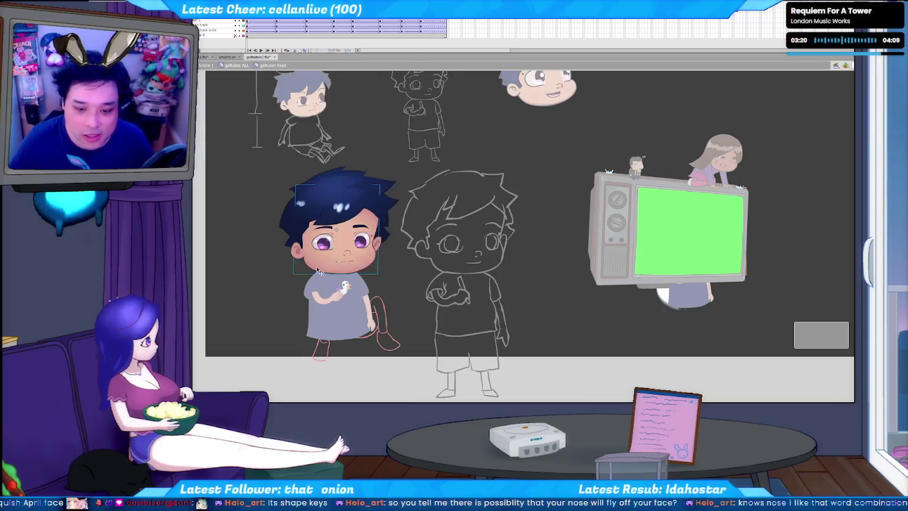
left_click(220, 65)
key("ctrl+v")
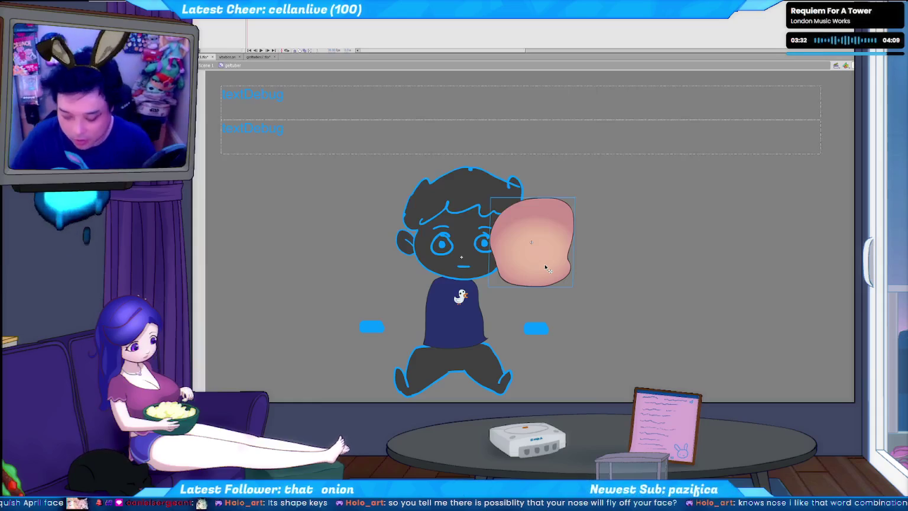
- Delete the pasted face shape, confirming the prompts, and return to the sketches document
key("Delete")
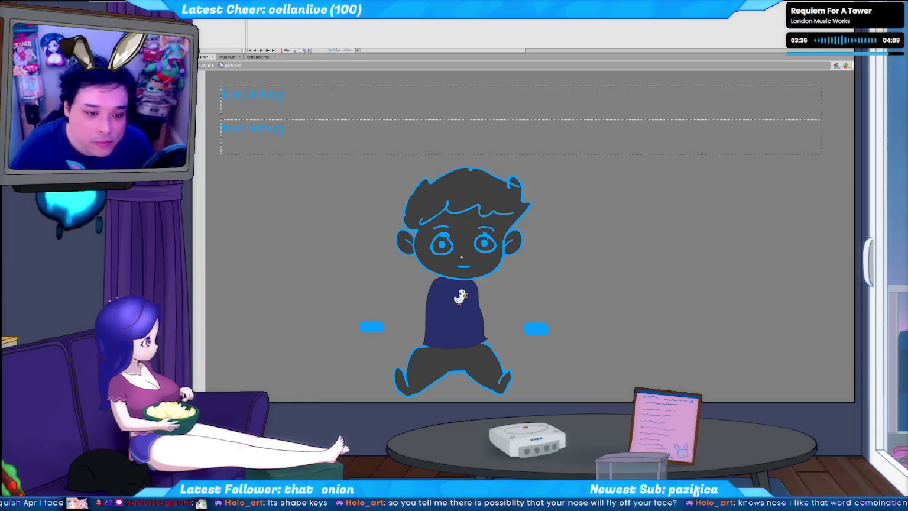
key("Delete")
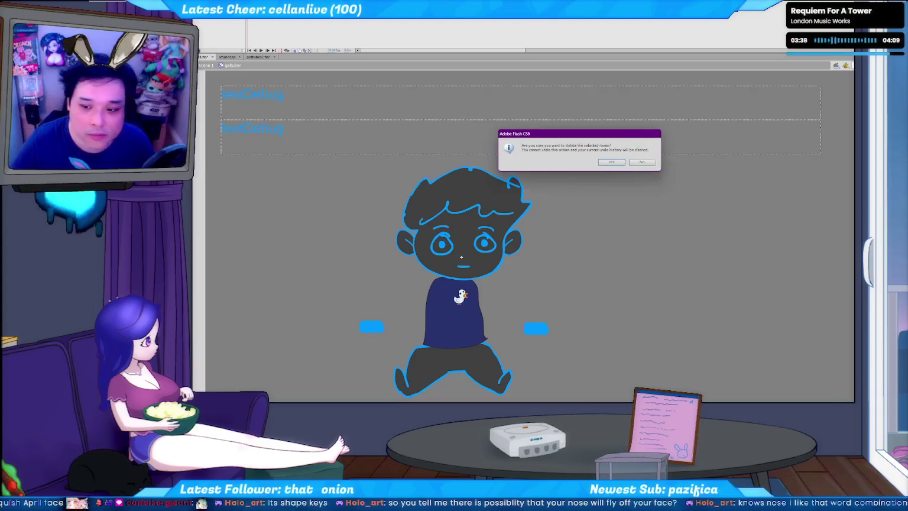
key("Return")
key("Delete")
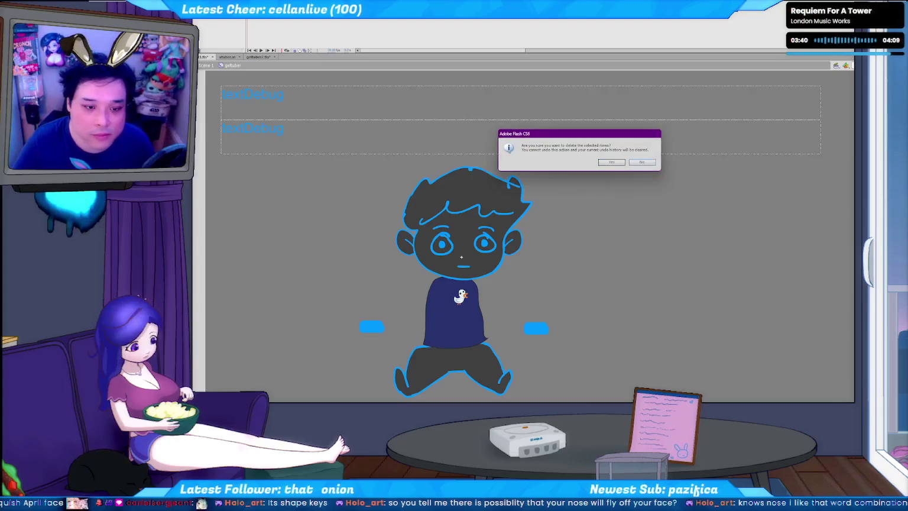
key("Return")
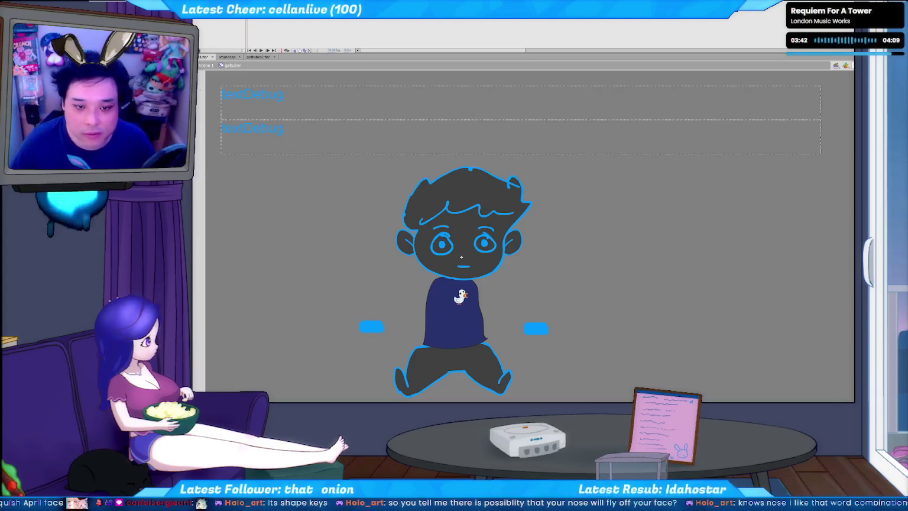
key("ctrl+Tab")
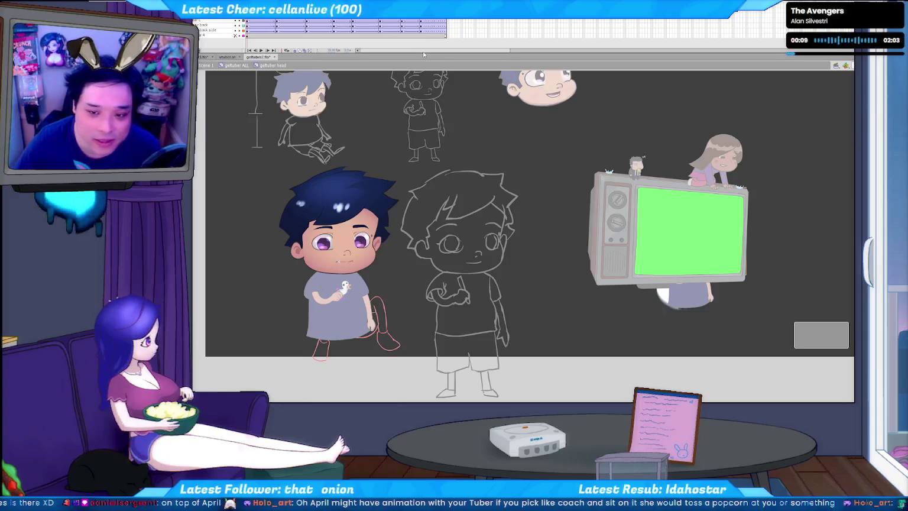
left_click_drag(422, 53, 422, 44)
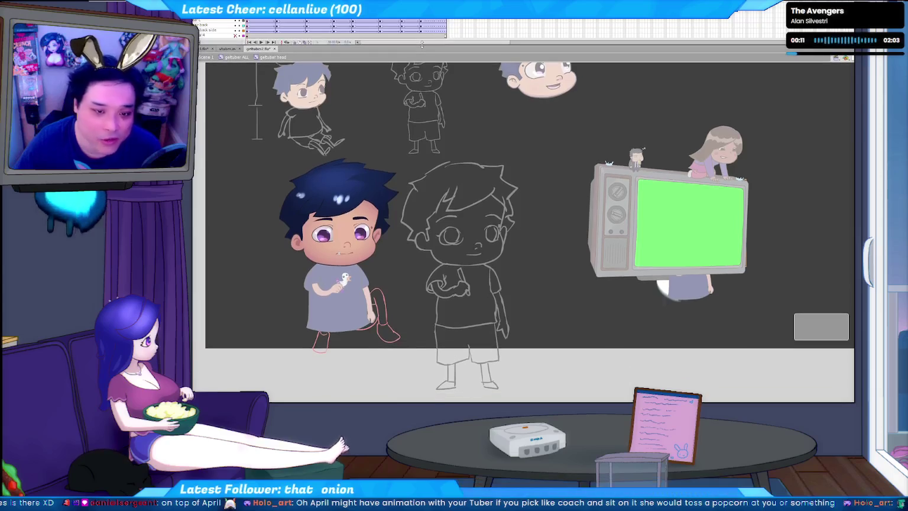
scroll(522, 284, "up", 1)
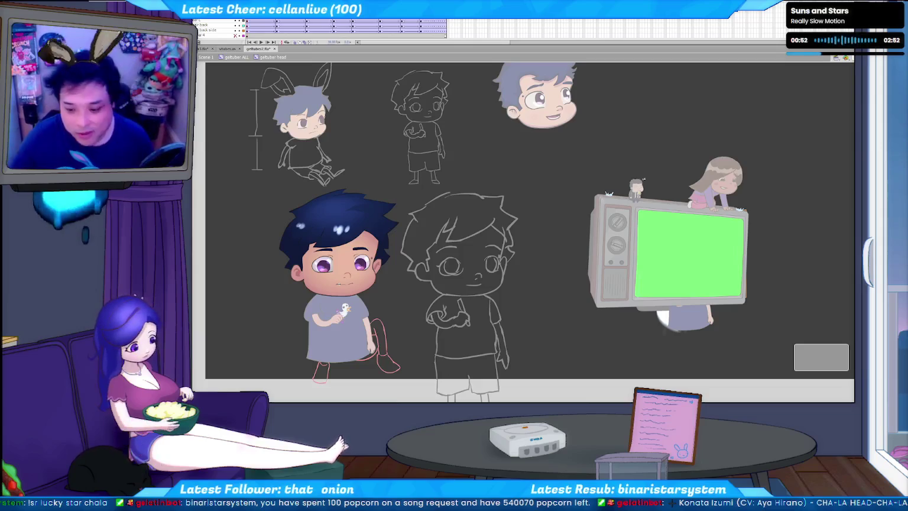
key("alt+Tab")
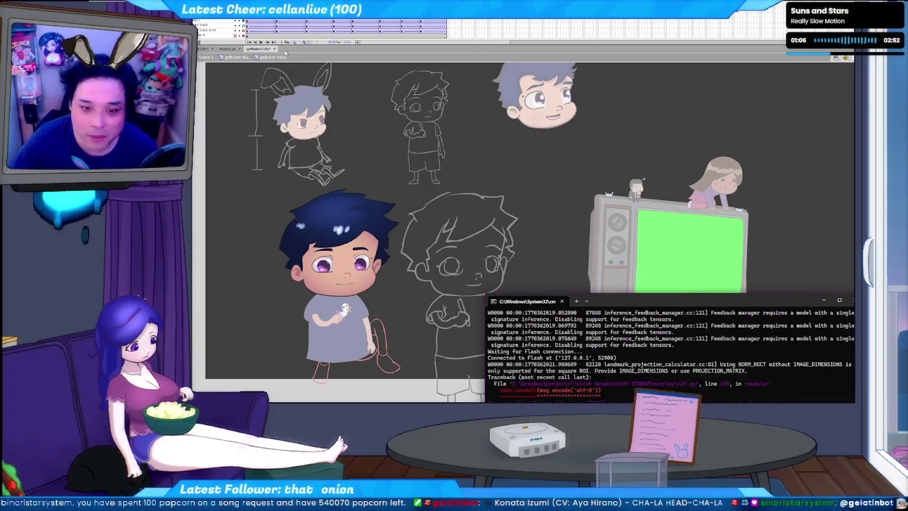
- Open Flash's File menu
left_click(201, 13)
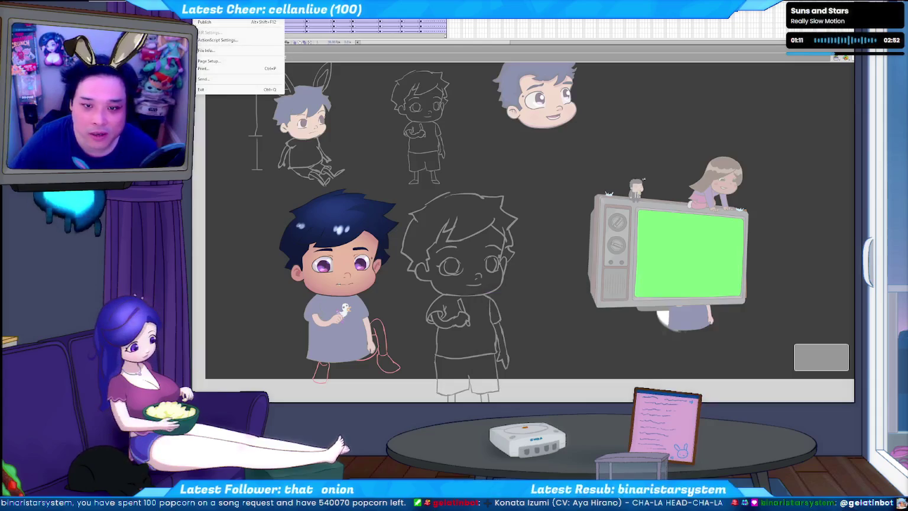
- Test-export the webcam puppet document with Ctrl+Enter to preview the blue-outlined boy
left_click(307, 48)
key("ctrl+Return")
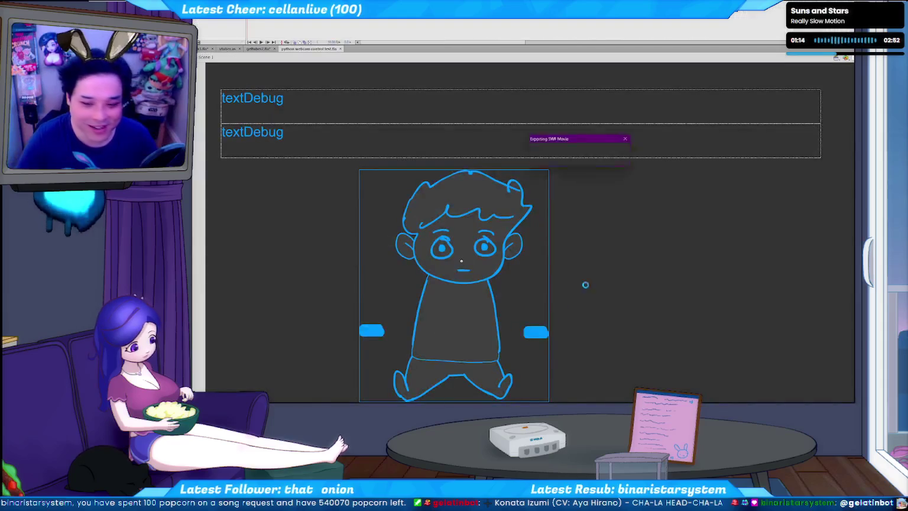
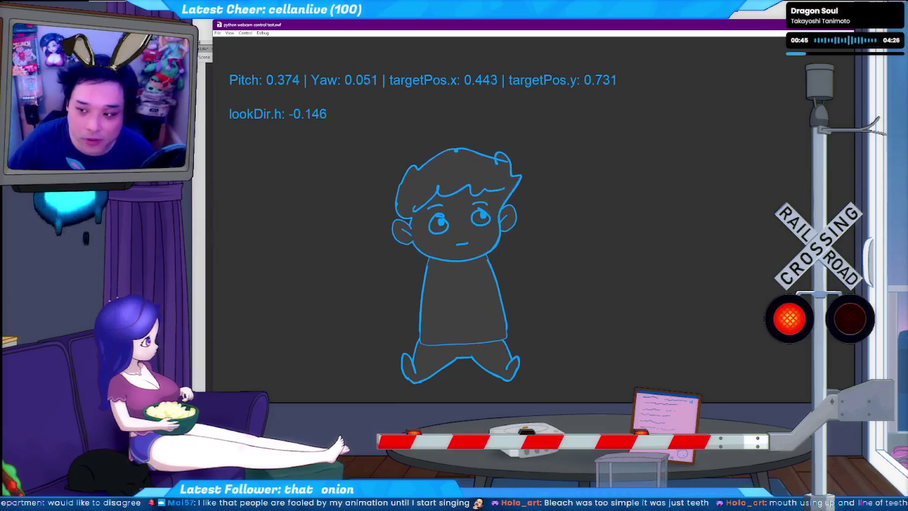
- Close the running webcam test movie to get back to the rig's authoring stage
key("ctrl+w")
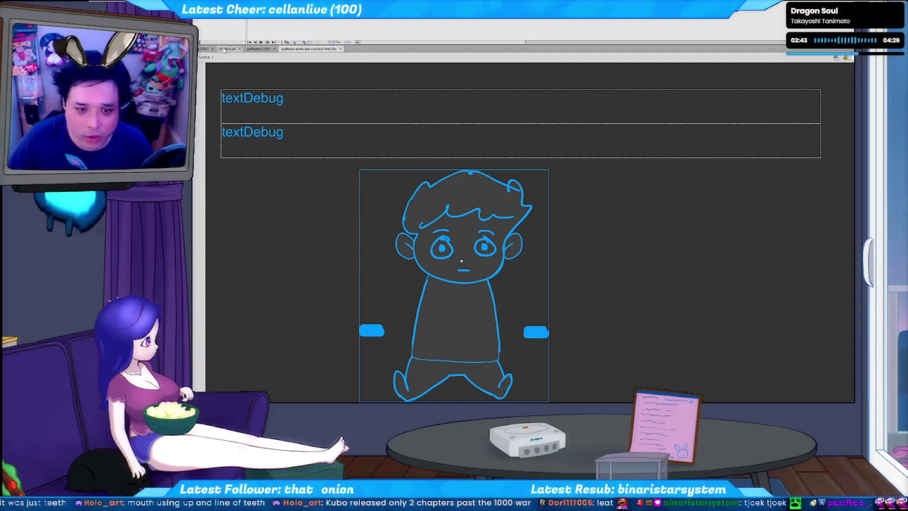
- Paste the painted flesh-coloured head into the rig character, replacing existing library items
double_click(437, 284)
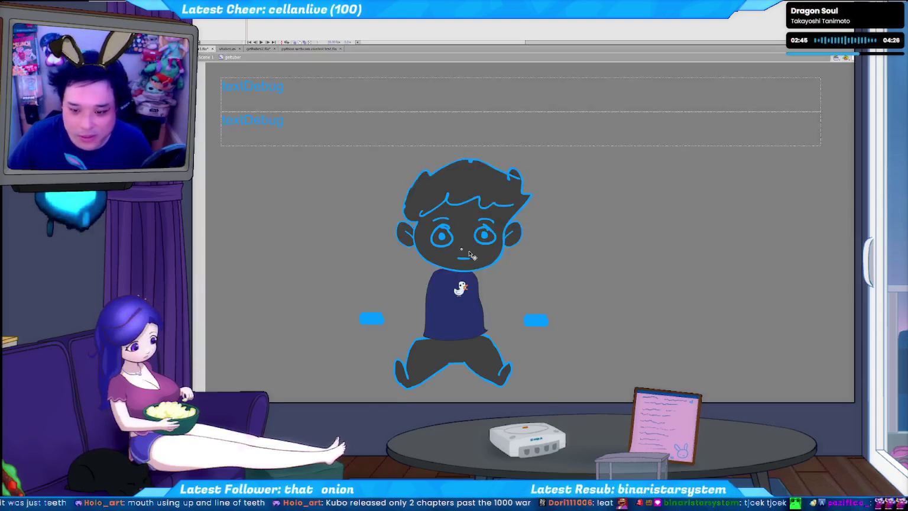
left_click(265, 48)
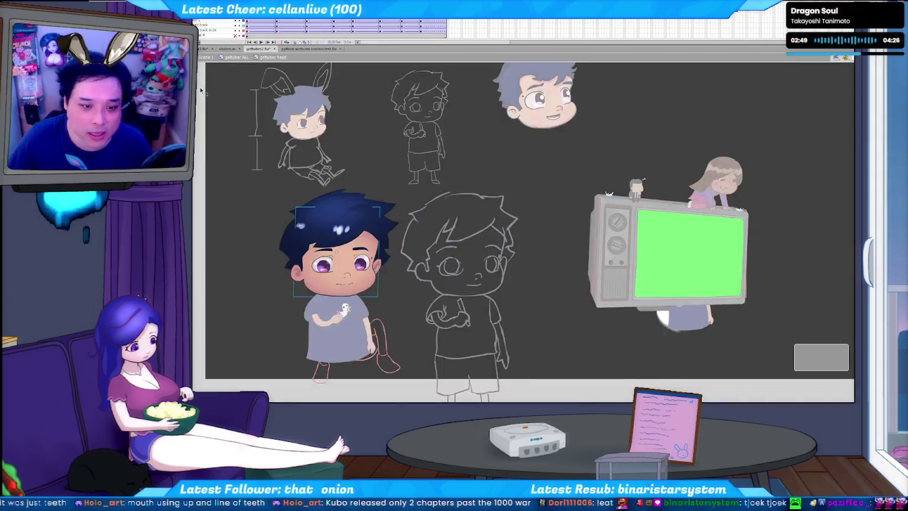
left_click(206, 49)
key("ctrl+v")
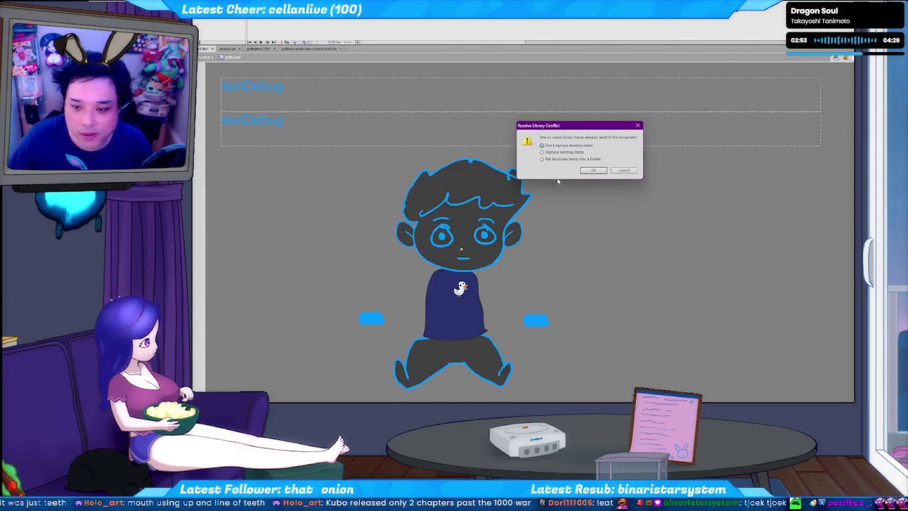
left_click(542, 153)
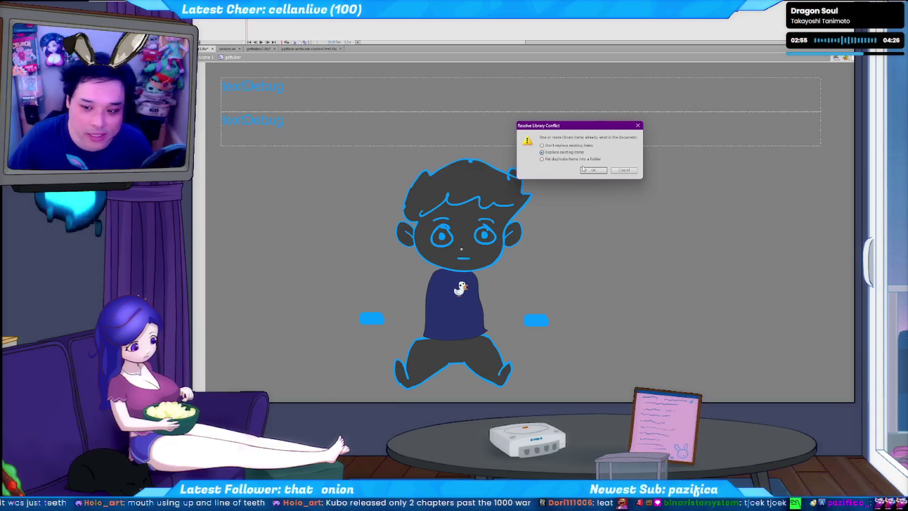
left_click(593, 171)
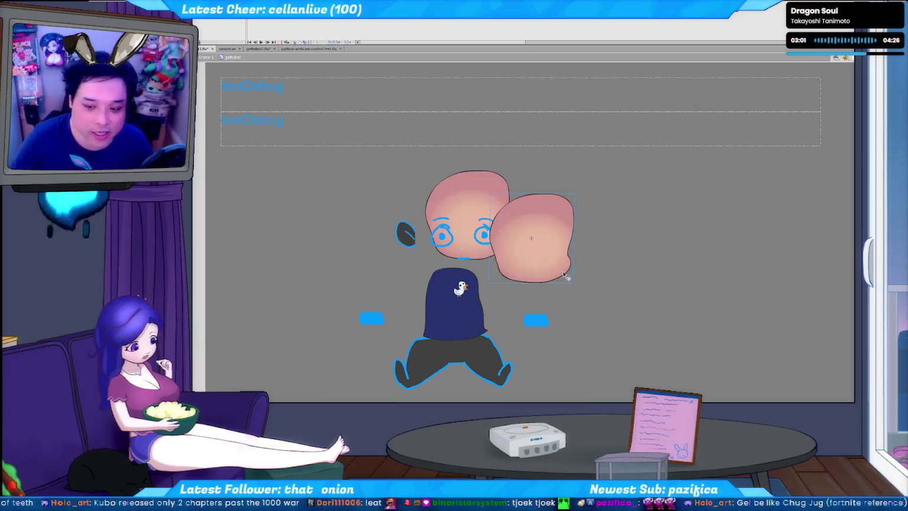
- Delete the duplicate pasted head and select the head symbol, moving between the sketch and rig
key("Delete")
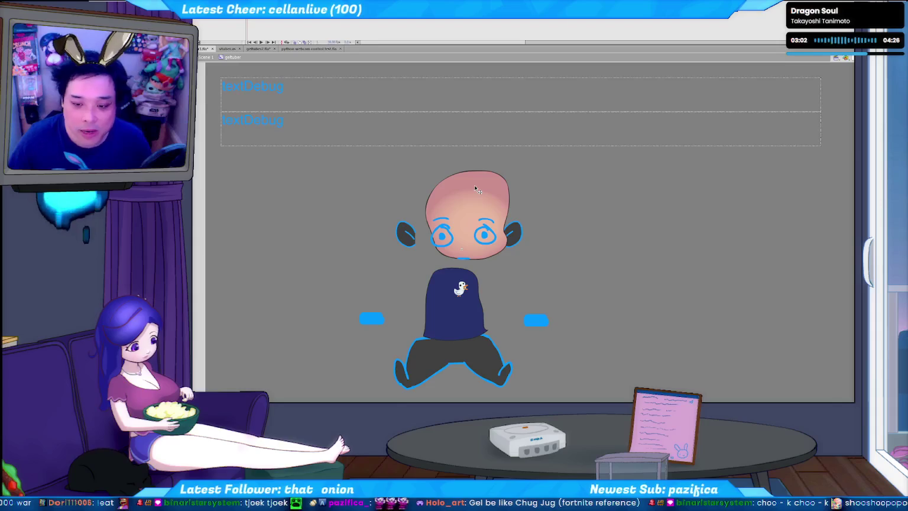
left_click(476, 189)
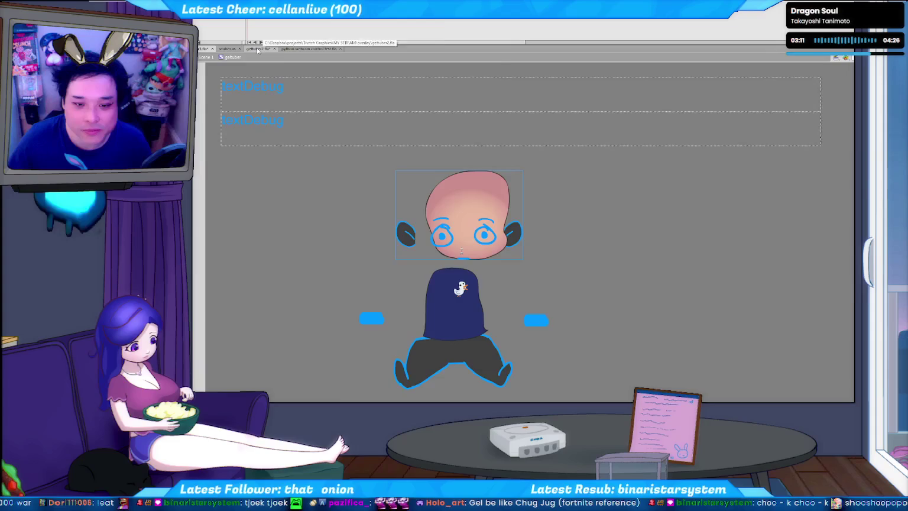
left_click(258, 48)
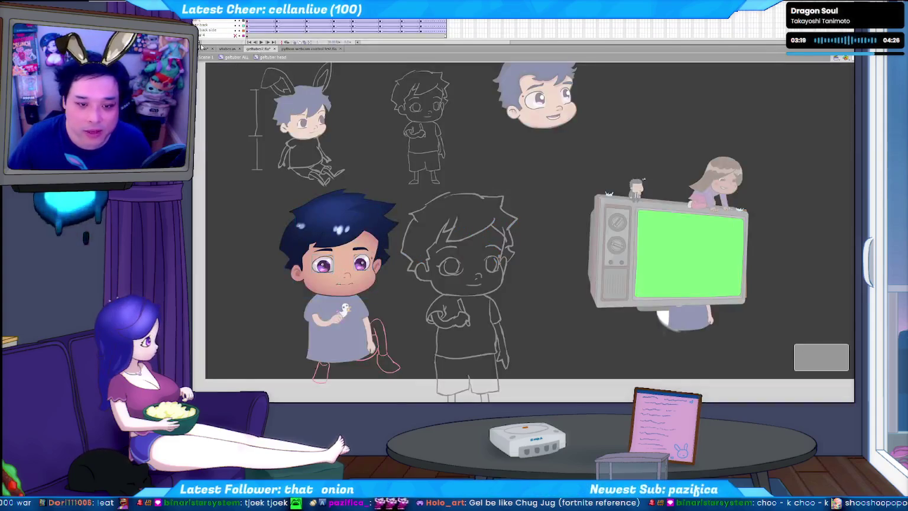
key("ctrl+Tab")
- Paste the purple eyes into the rig, resolve the library conflict, and delete the extra copies
key("ctrl+v")
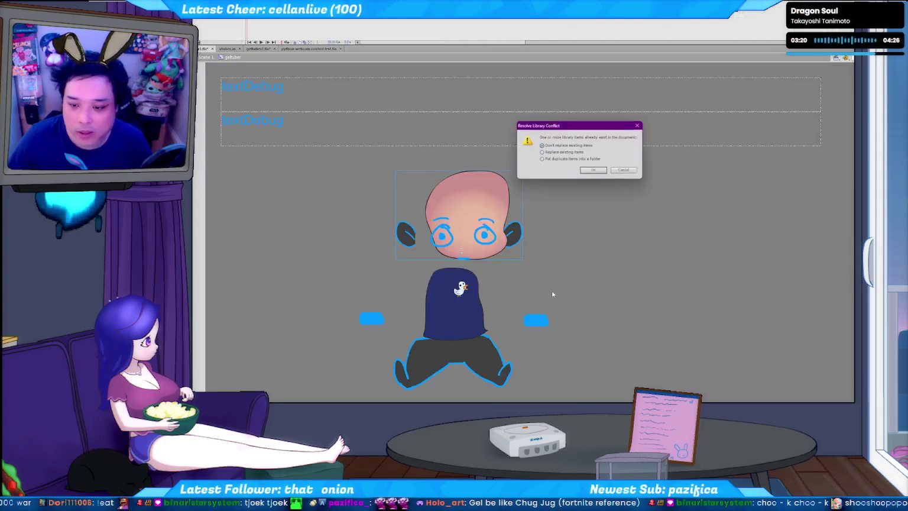
left_click(589, 171)
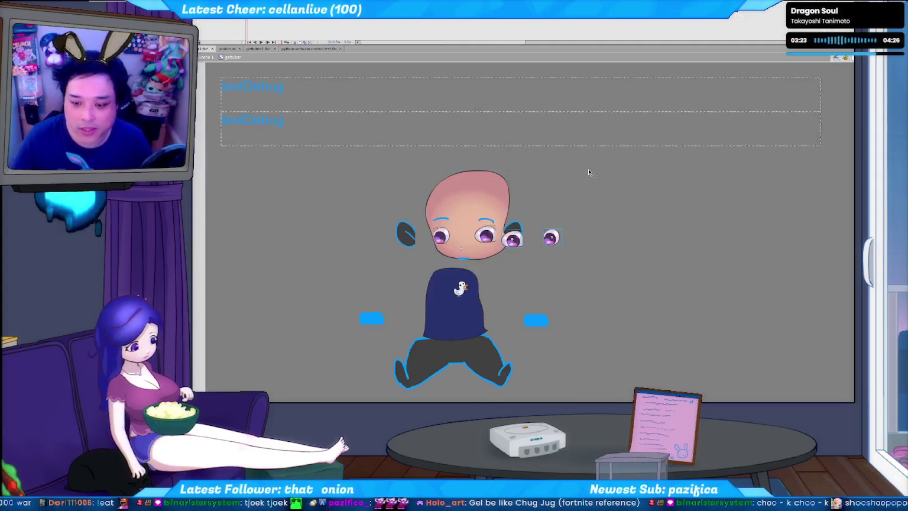
key("Delete")
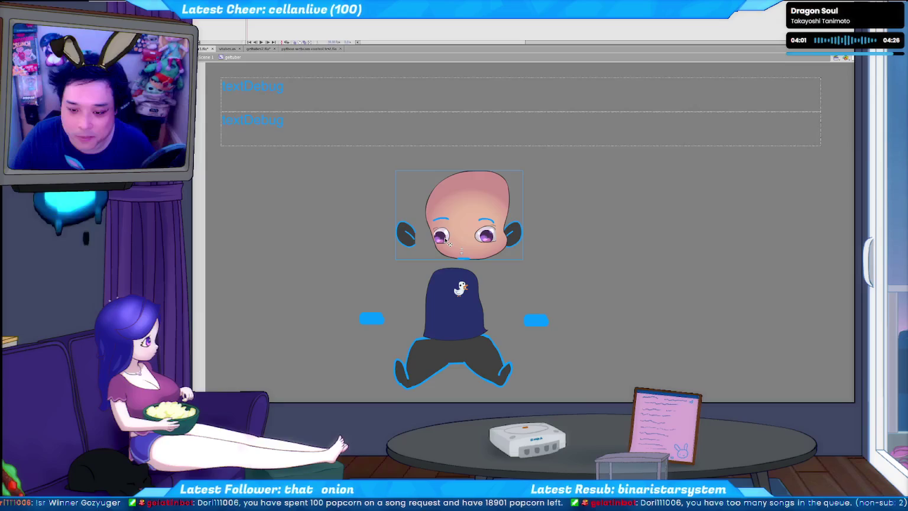
double_click(445, 242)
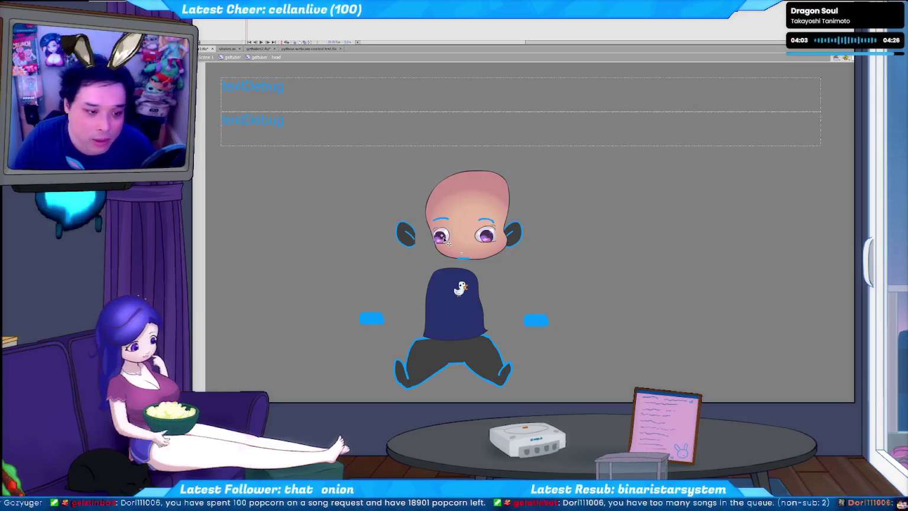
- Try converting the eye into its own symbol, dismiss the name-taken warning, and deselect it
right_click(443, 237)
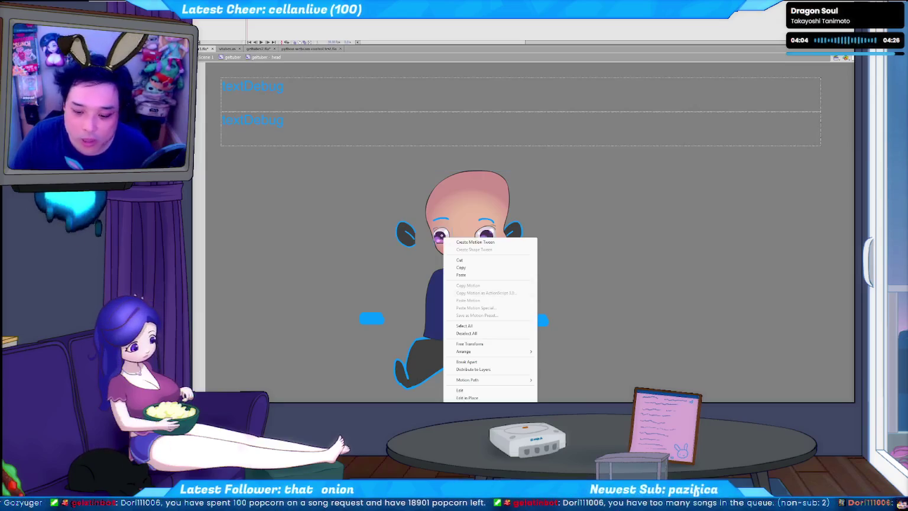
key("Escape")
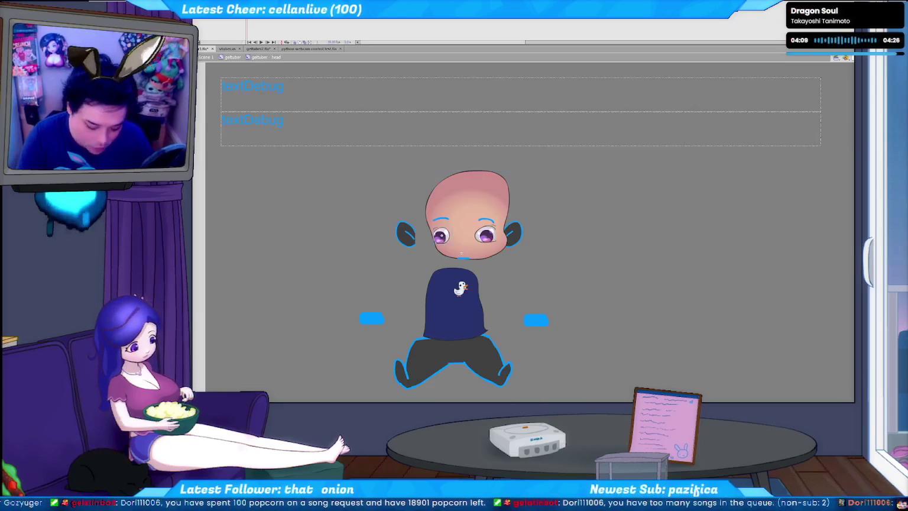
key("F8")
key("Return")
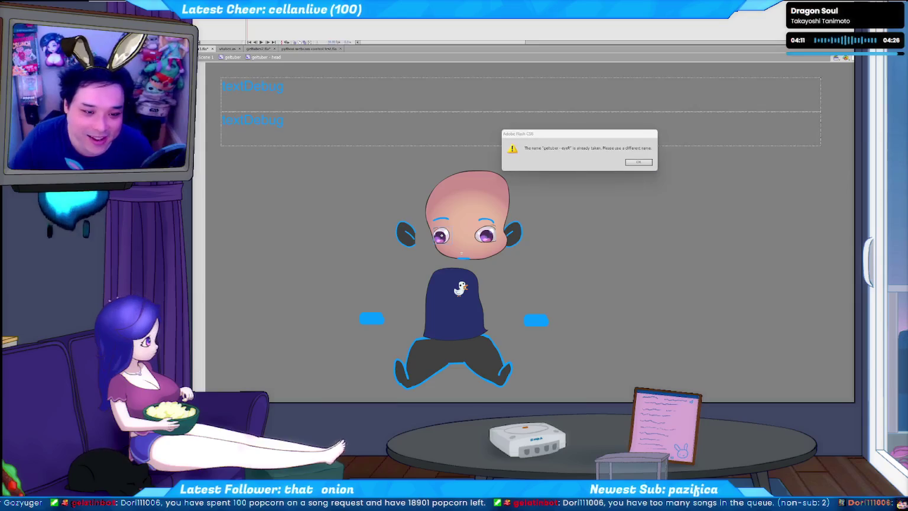
left_click(638, 162)
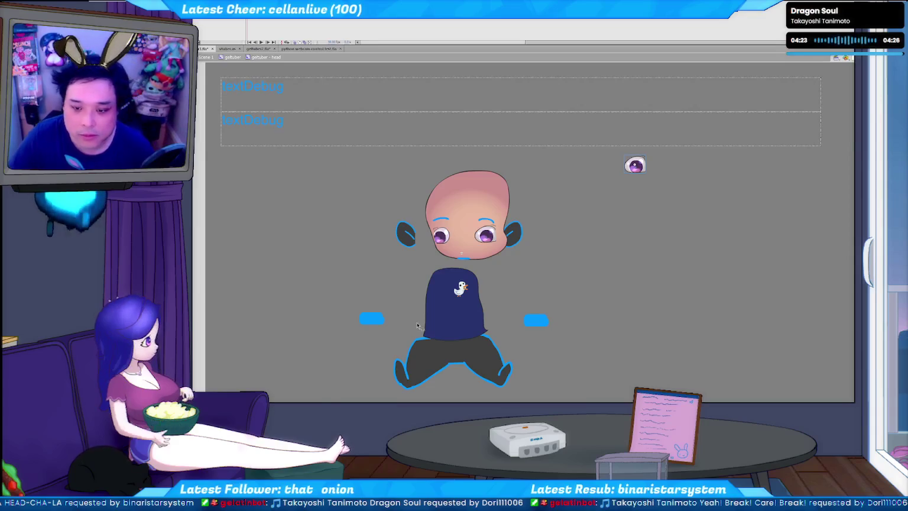
left_click(441, 237)
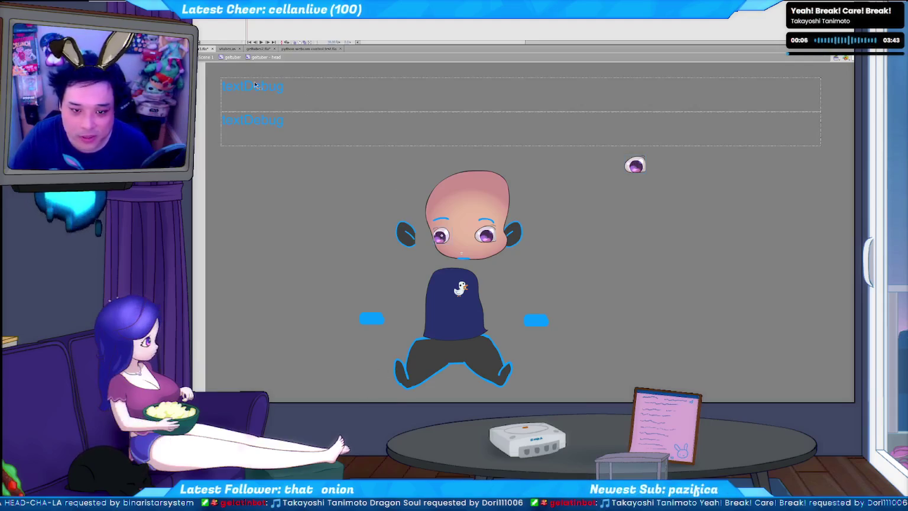
- Inspect the sketch character and its eyes in the sketch document
left_click(261, 48)
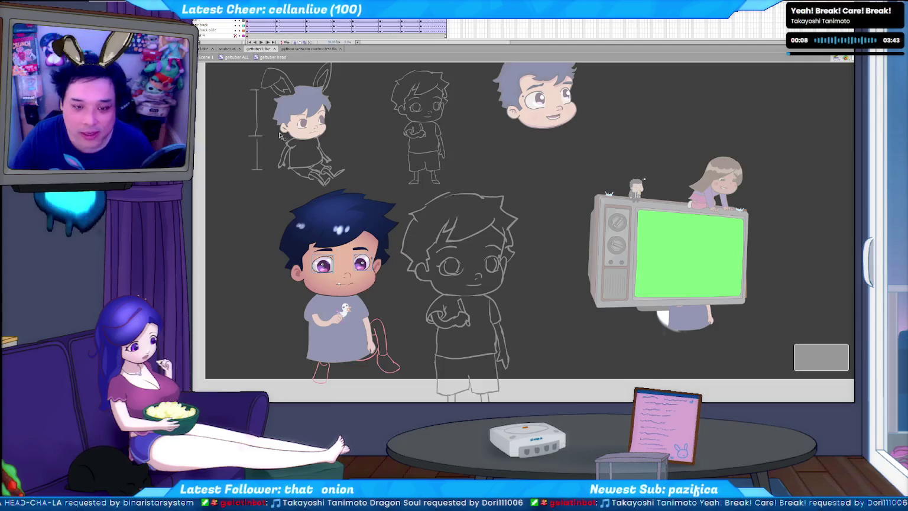
right_click(328, 270)
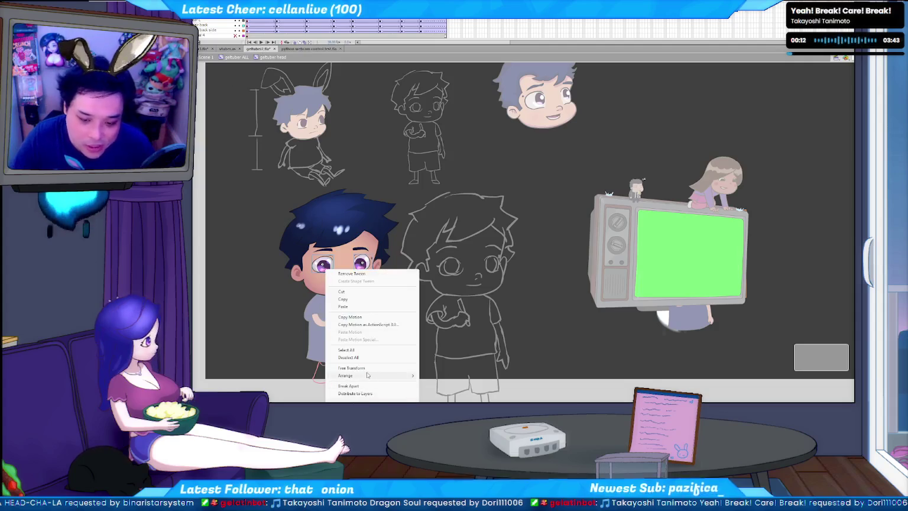
left_click(255, 300)
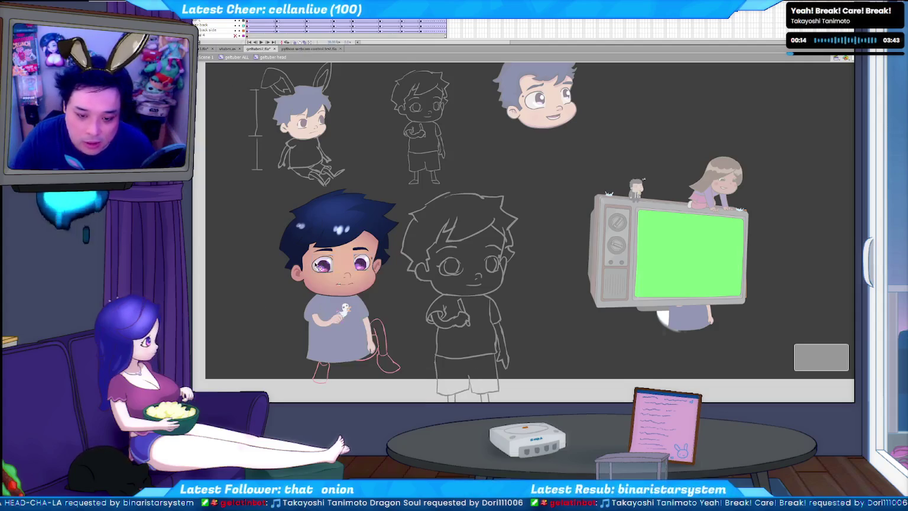
right_click(317, 266)
left_click(247, 223)
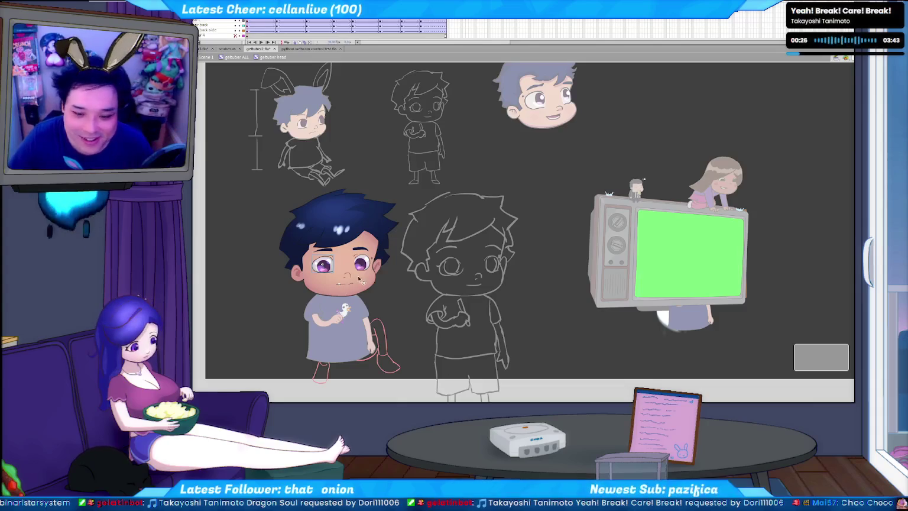
- Paste the eye pieces into the rig head, resolve the conflict, and drag both eyes onto the face
left_click(201, 50)
key("ctrl+v")
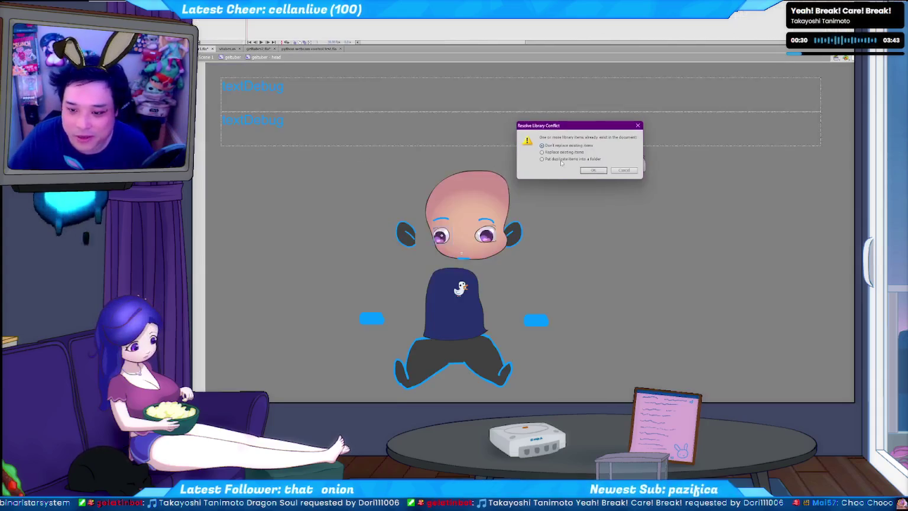
left_click(589, 171)
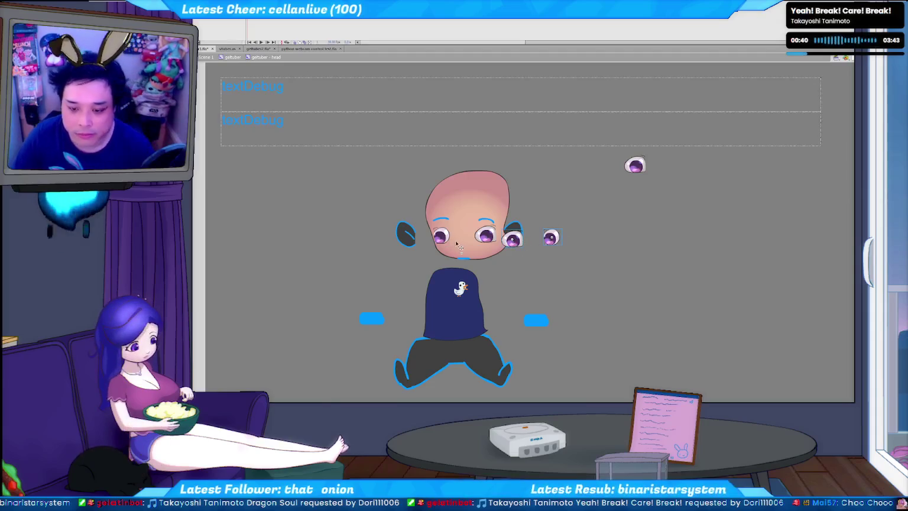
mouse_move(484, 240)
left_mouse_down()
mouse_move(525, 246)
mouse_move(482, 282)
mouse_move(580, 339)
left_mouse_up()
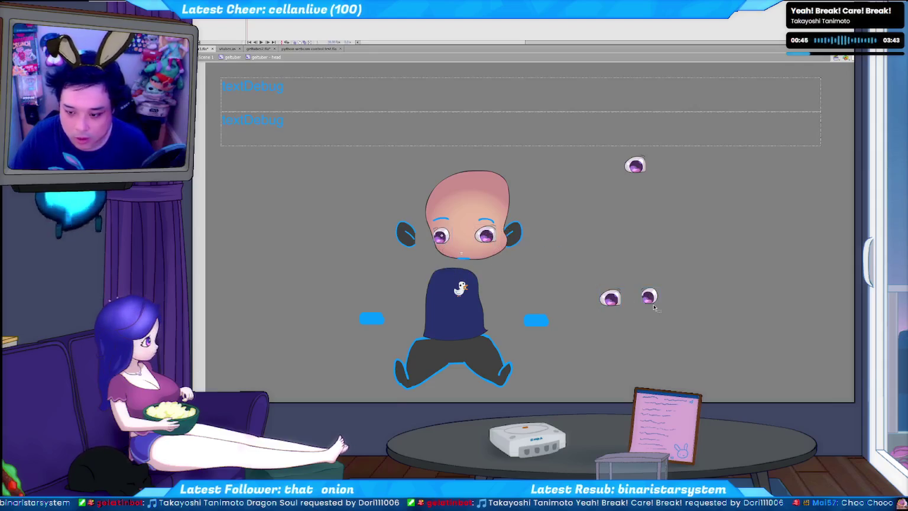
left_click_drag(652, 301, 491, 243)
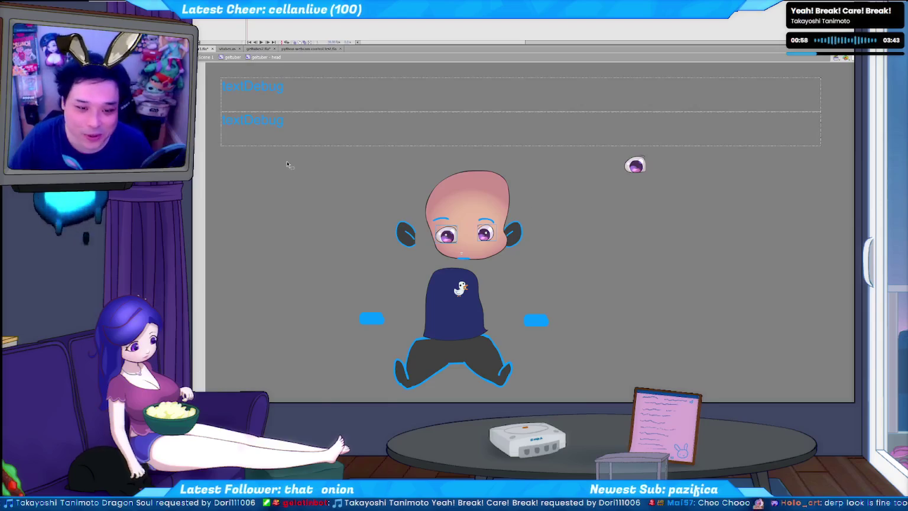
left_click(263, 54)
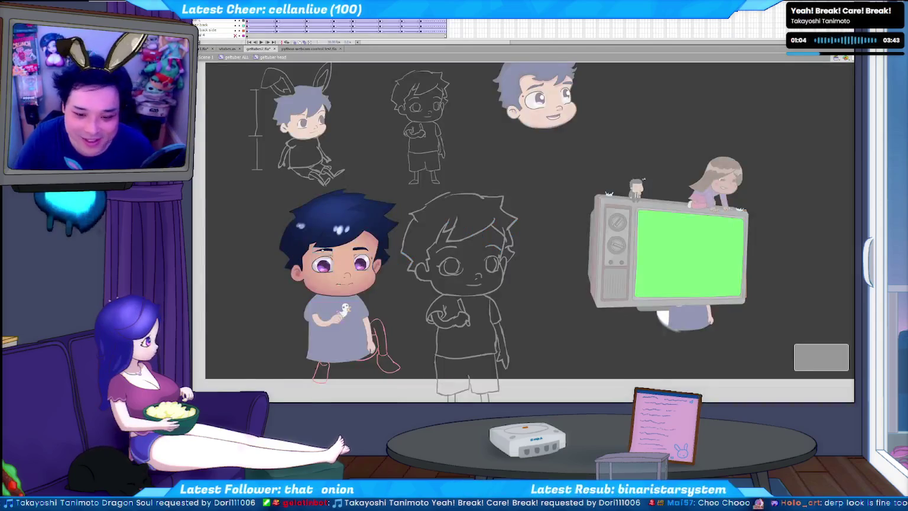
- Navigate into the geltuber ALL and geltuber head symbols to reach the eyebrow
left_click(344, 246)
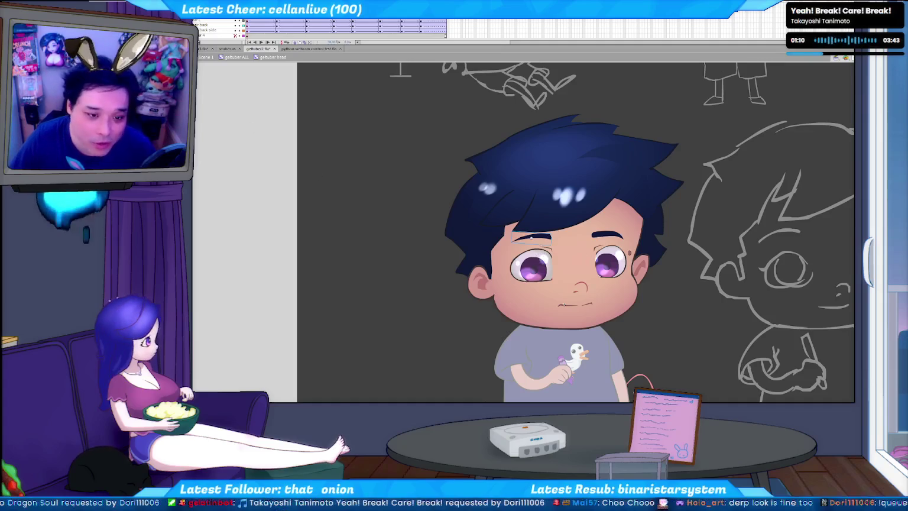
right_click(550, 240)
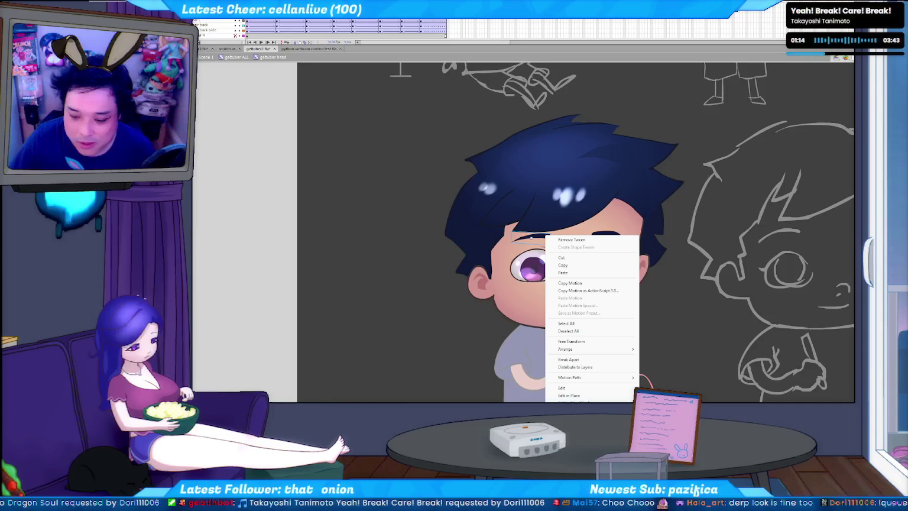
key("Escape")
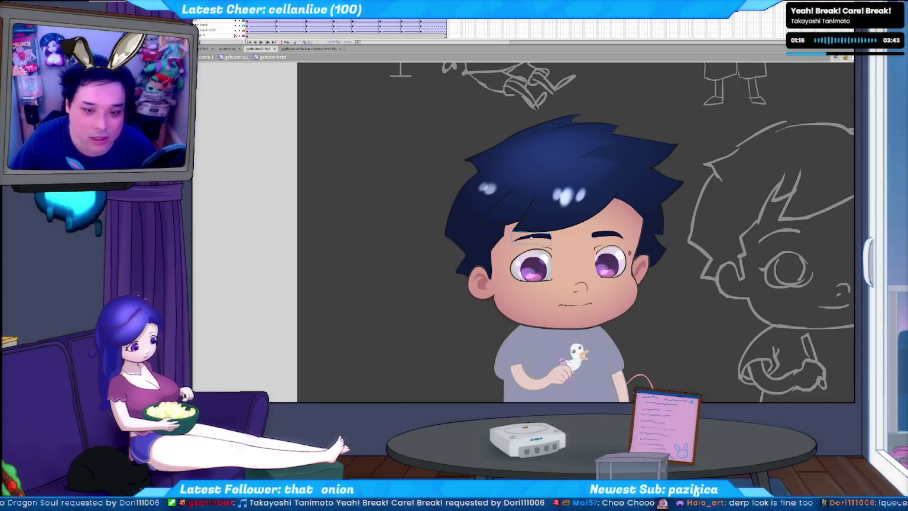
left_click(234, 58)
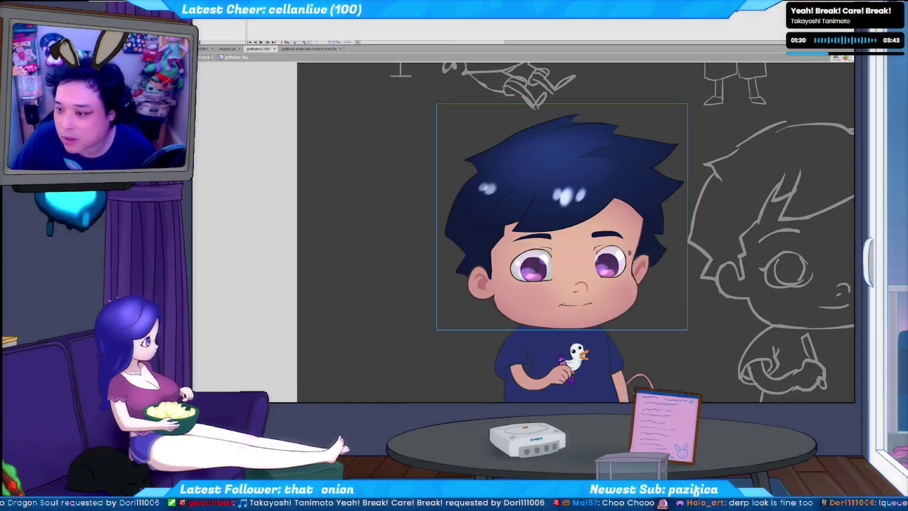
double_click(356, 196)
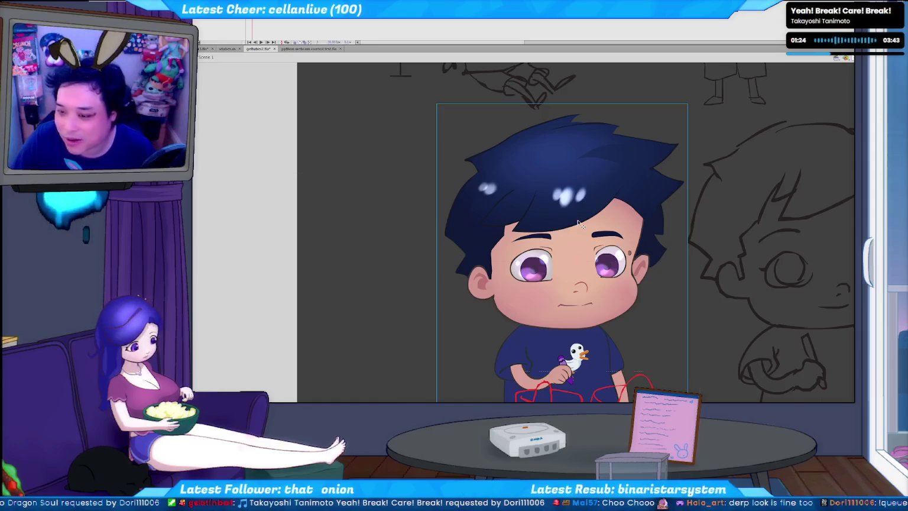
double_click(547, 235)
double_click(545, 235)
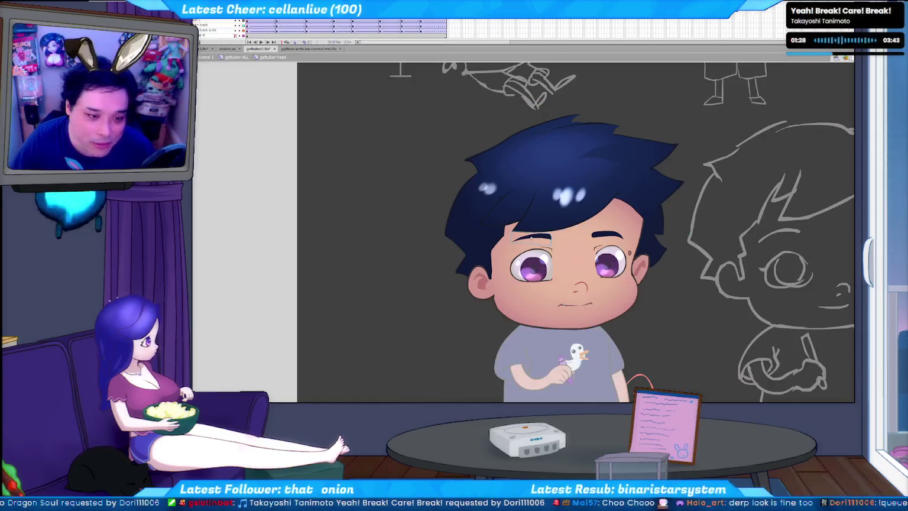
- Copy the eyebrow and paste it into the webcam rig's head
right_click(544, 240)
key("Escape")
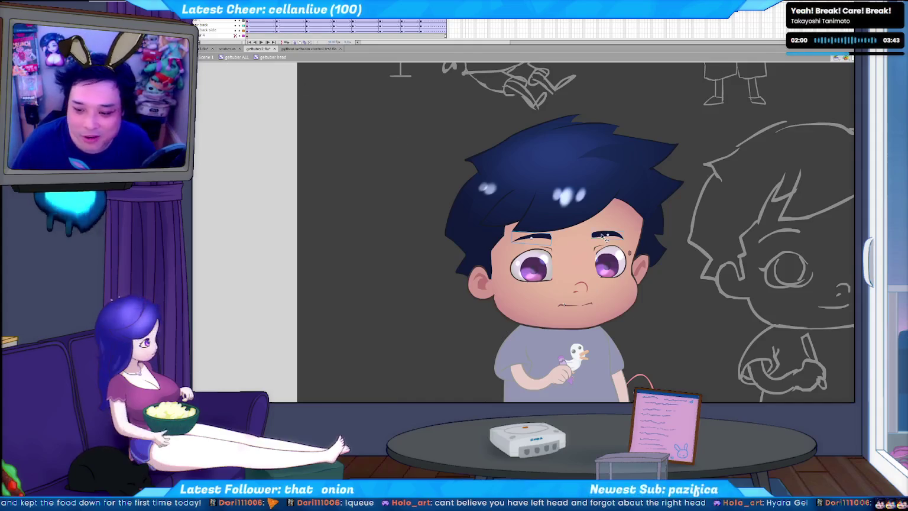
left_click(199, 50)
key("ctrl+v")
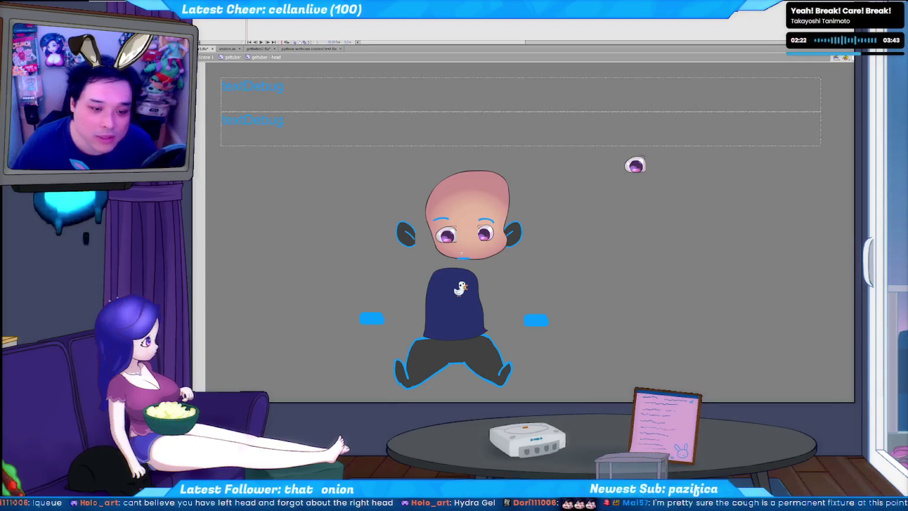
- Delete the selected rig library items, confirming with Yes, then go to geltuber2.fla
key("Delete")
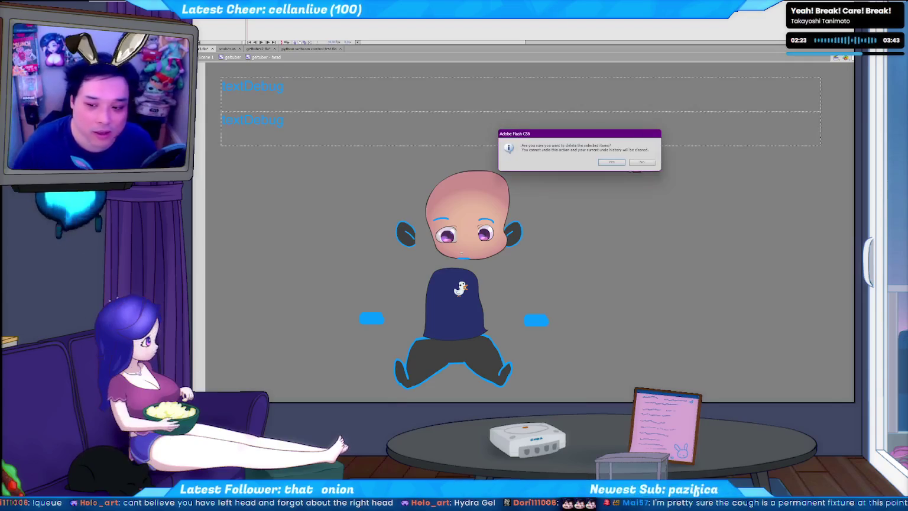
left_click(611, 162)
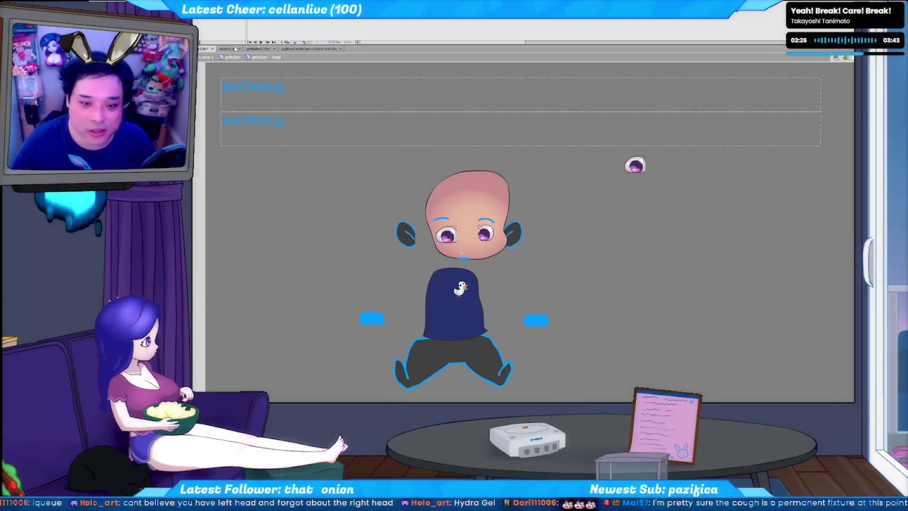
left_click(260, 50)
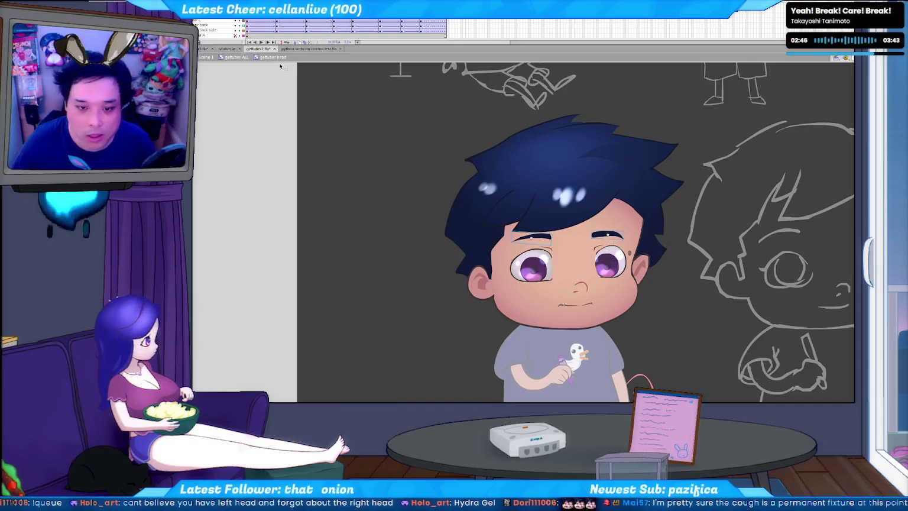
- Remove the stray eyebrow piece in the rig and delete the selected library items
left_click(201, 50)
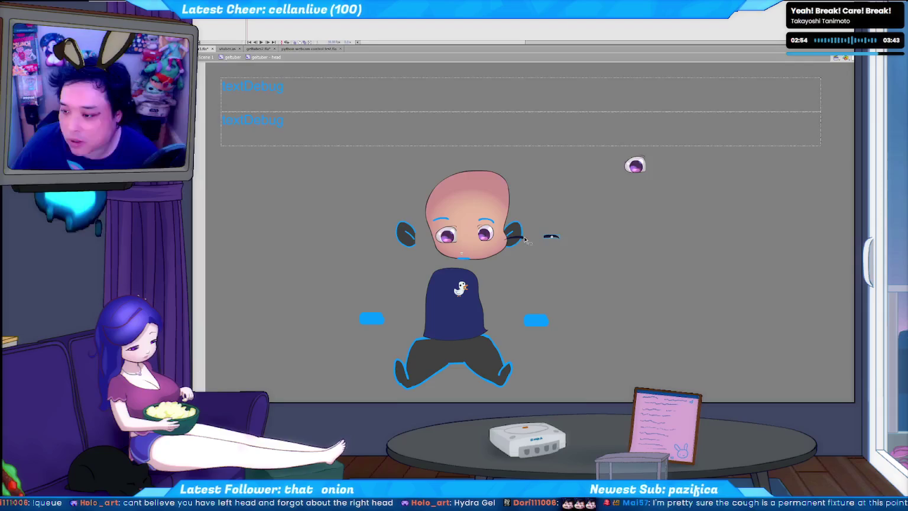
key("Delete")
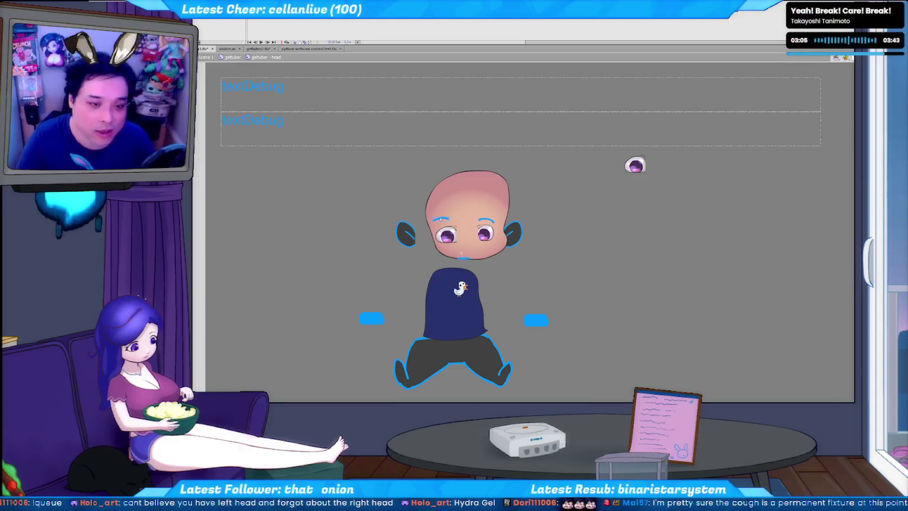
key("Return")
key("Return")
key("Return")
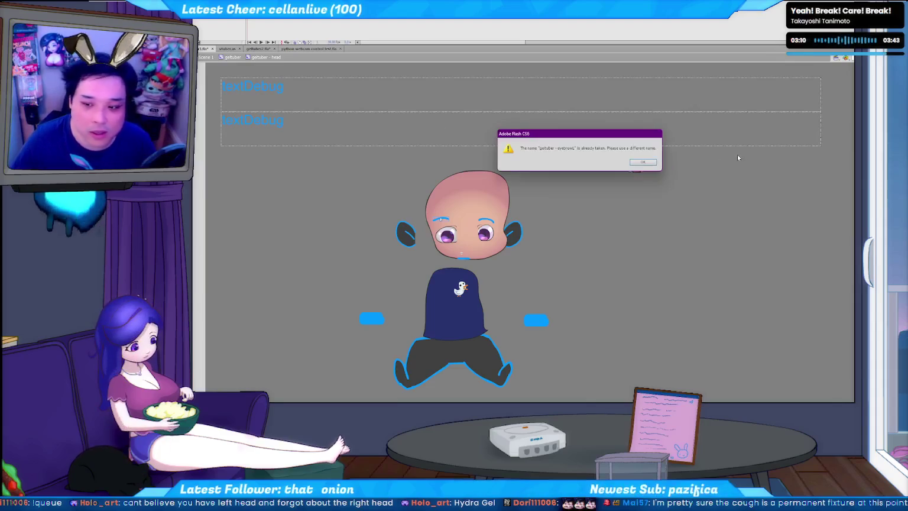
left_click(644, 162)
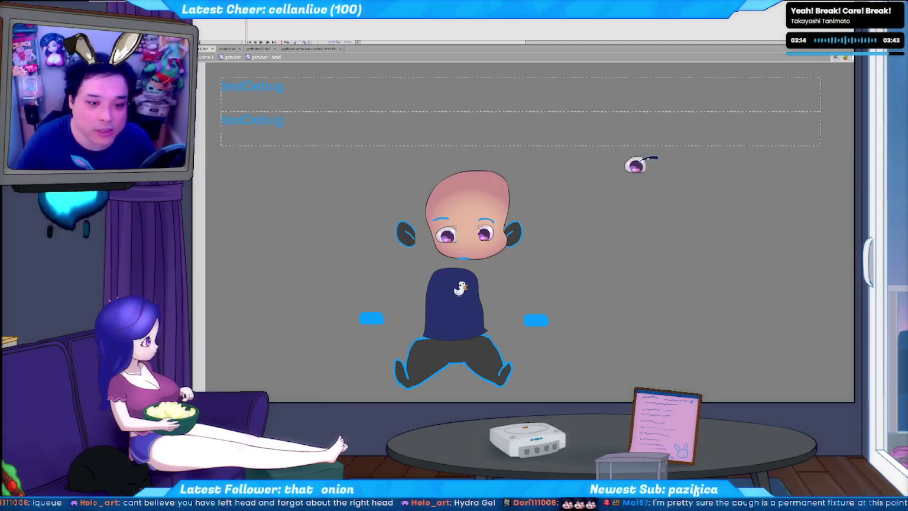
key("Delete")
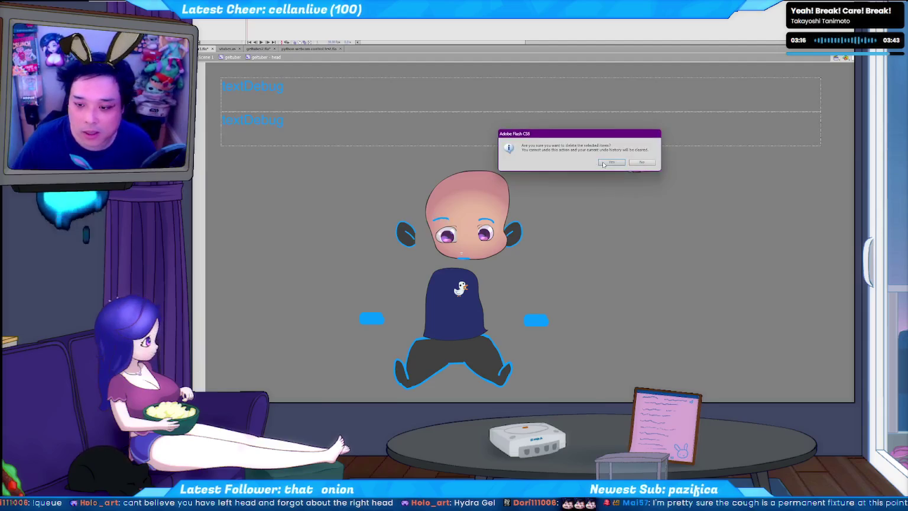
left_click(604, 163)
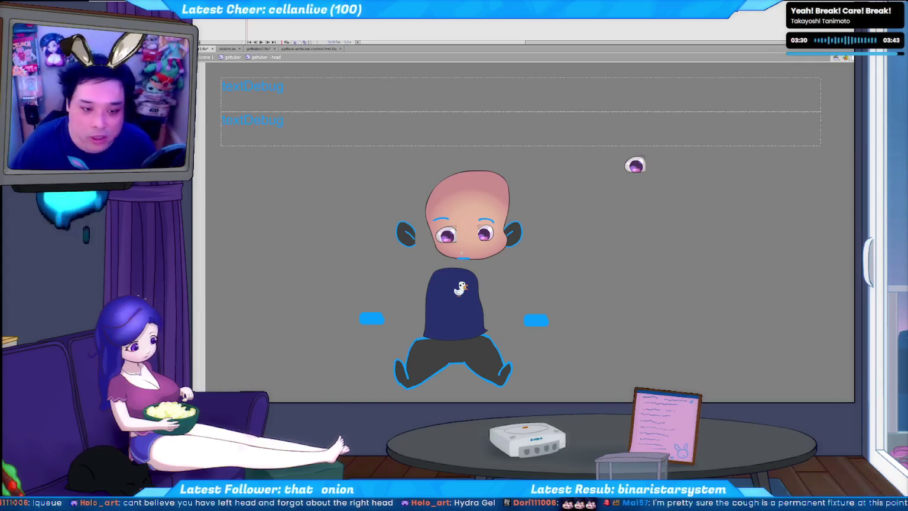
- Re-paste the eyebrow with Replace existing items, then clear the stage copy
left_click(256, 49)
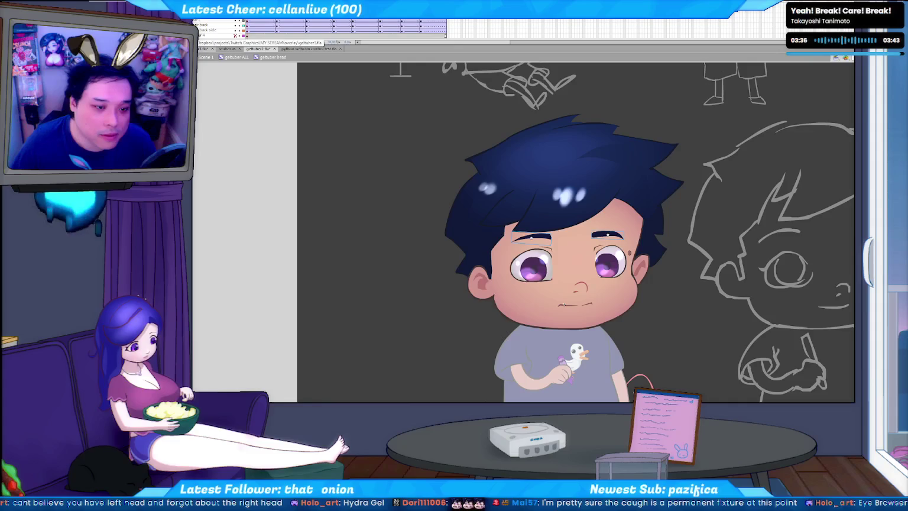
key("ctrl+Return")
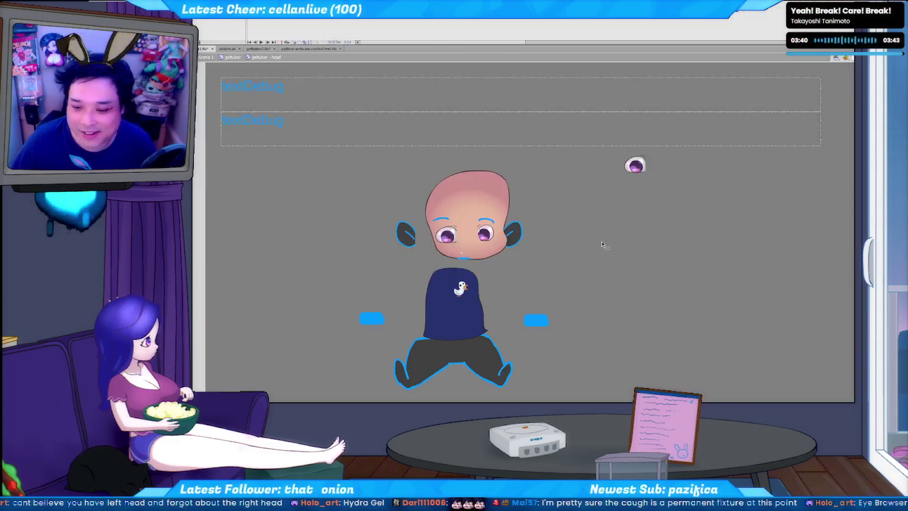
key("ctrl+v")
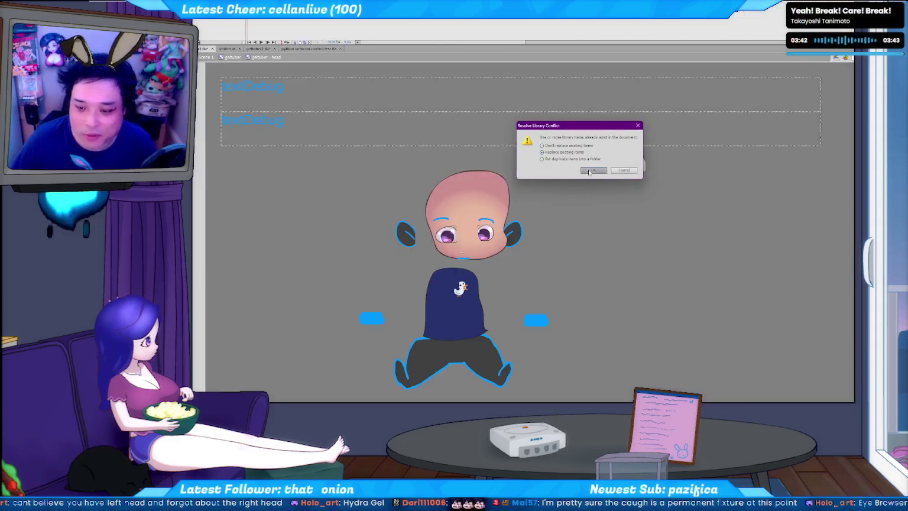
left_click(589, 171)
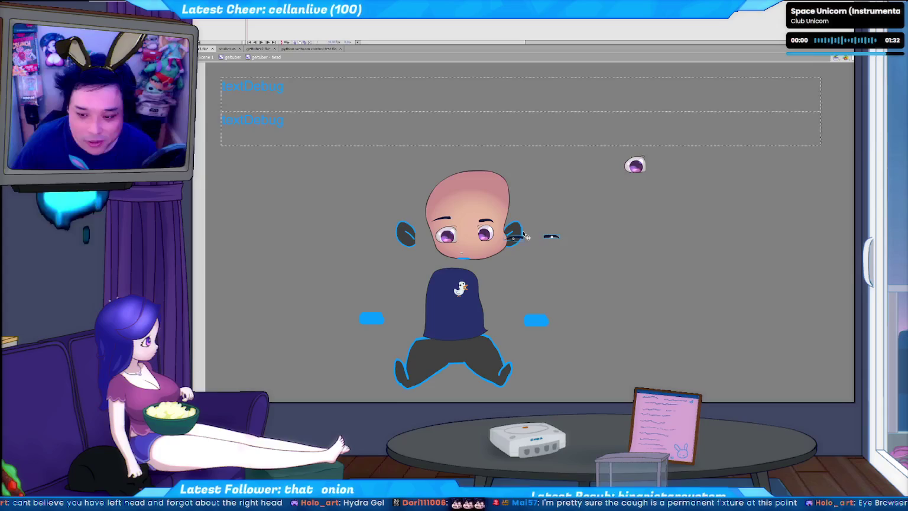
key("Delete")
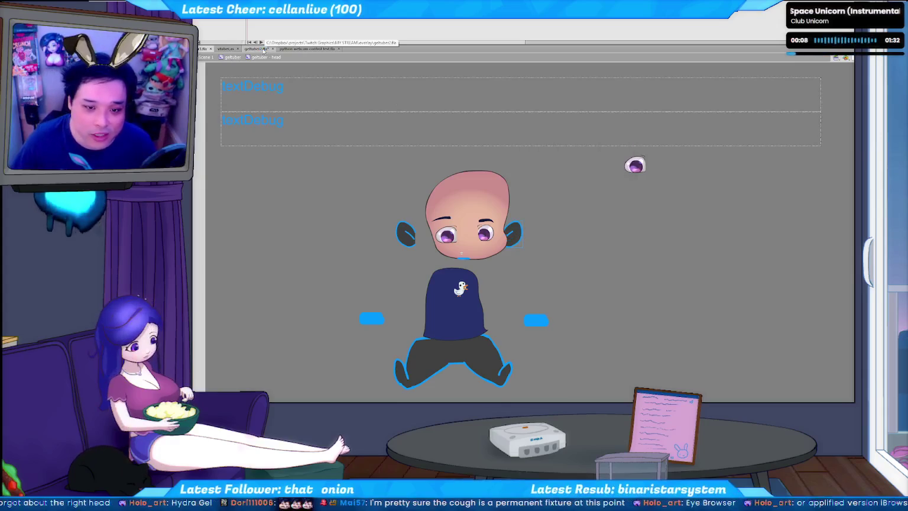
left_click(264, 49)
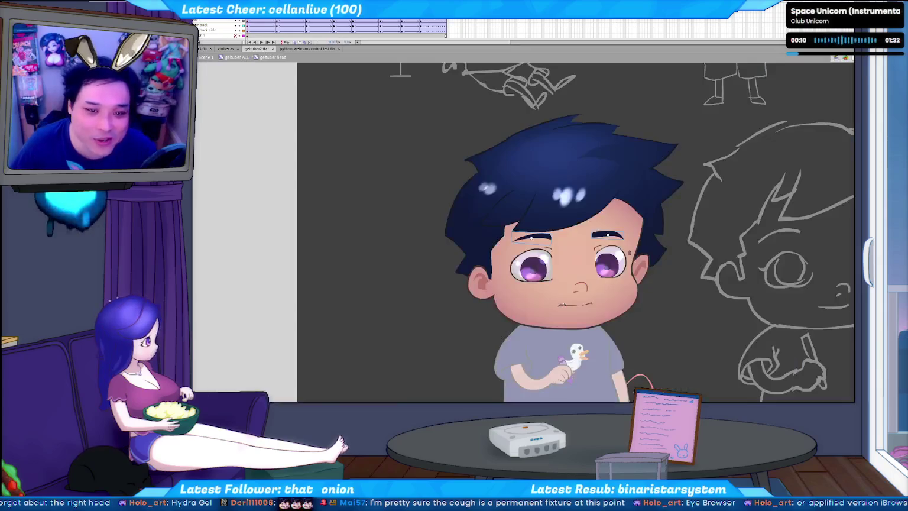
- Select the character's right ear and Shift-add the left ear in geltuber2.fla
left_click(642, 270)
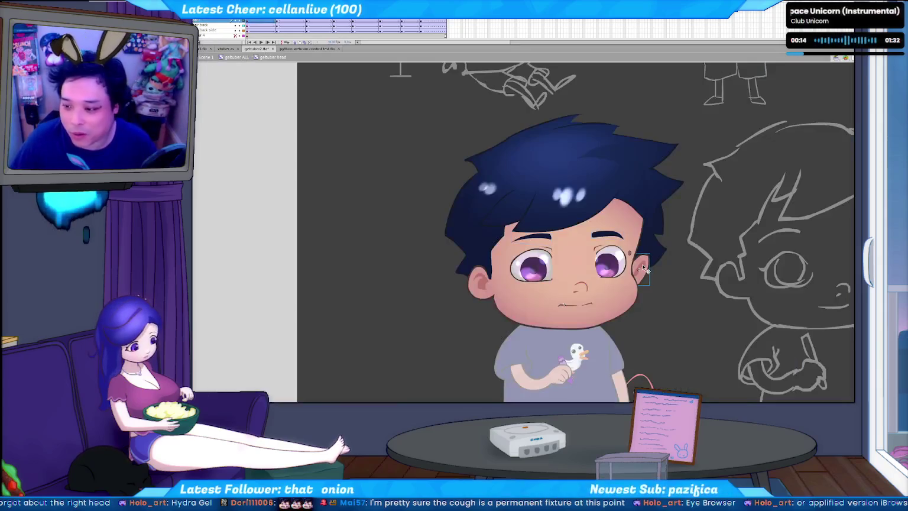
right_click(634, 269)
left_click(676, 262)
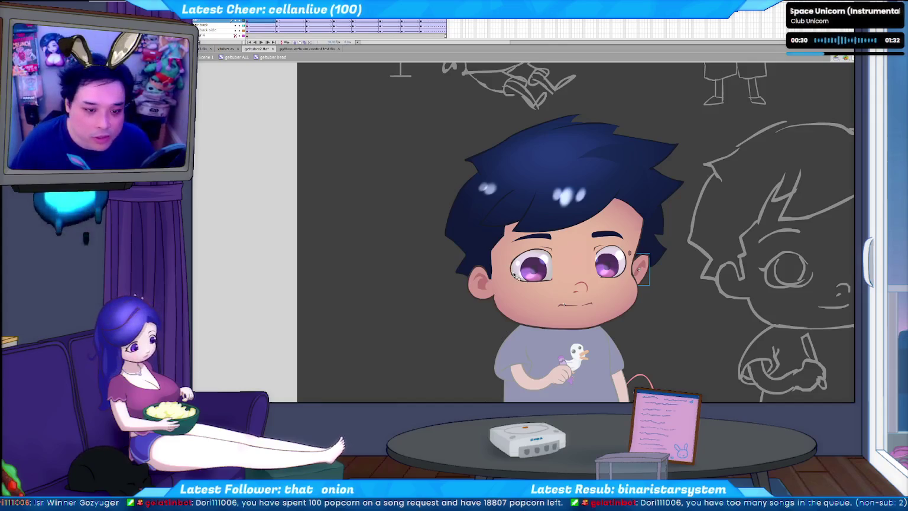
left_click(481, 284, "shift")
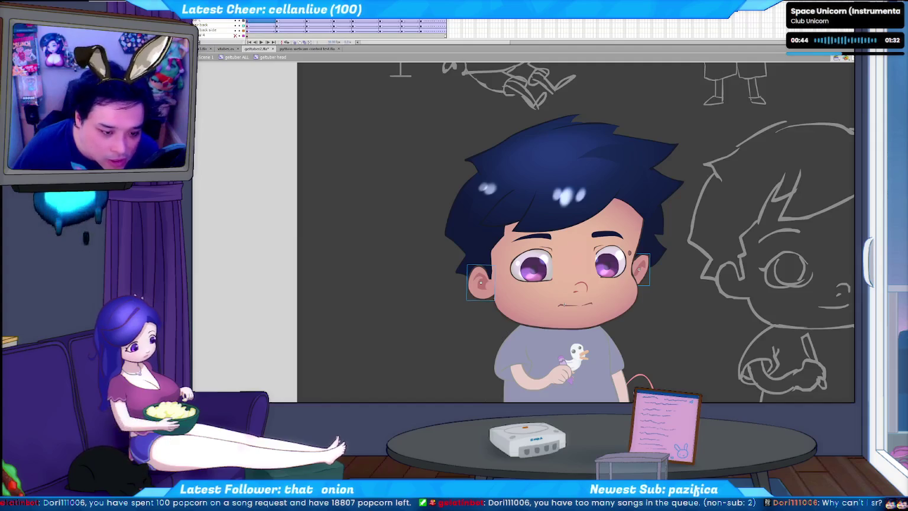
key("alt+Tab")
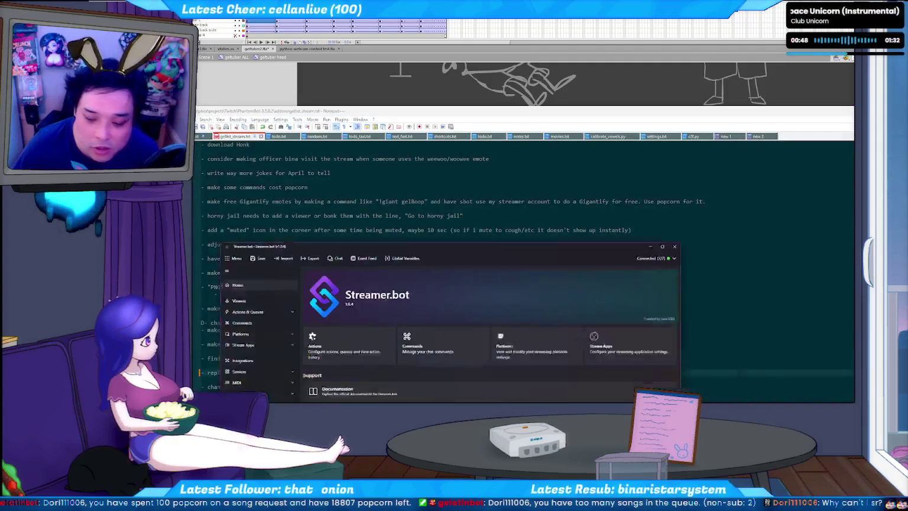
- Dismiss the Streamer.bot close prompt and minimize it over the to-do list
left_click(762, 187)
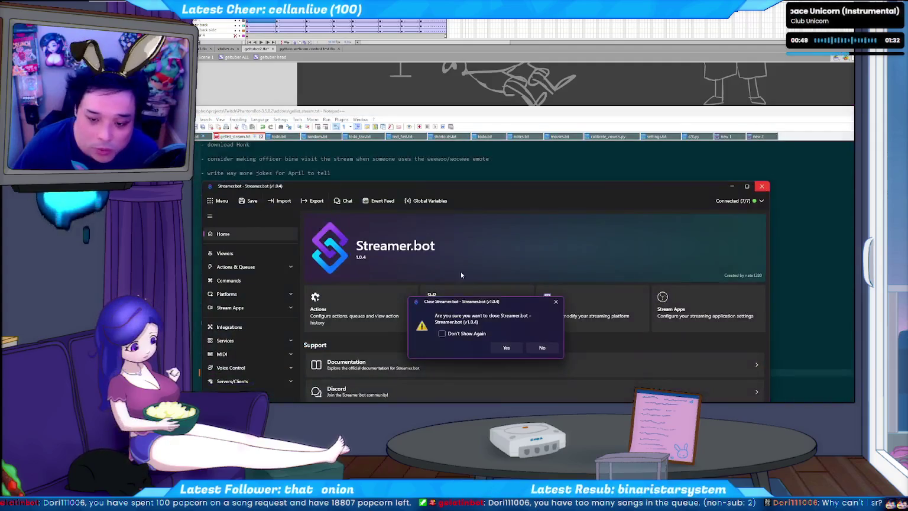
left_click(520, 348)
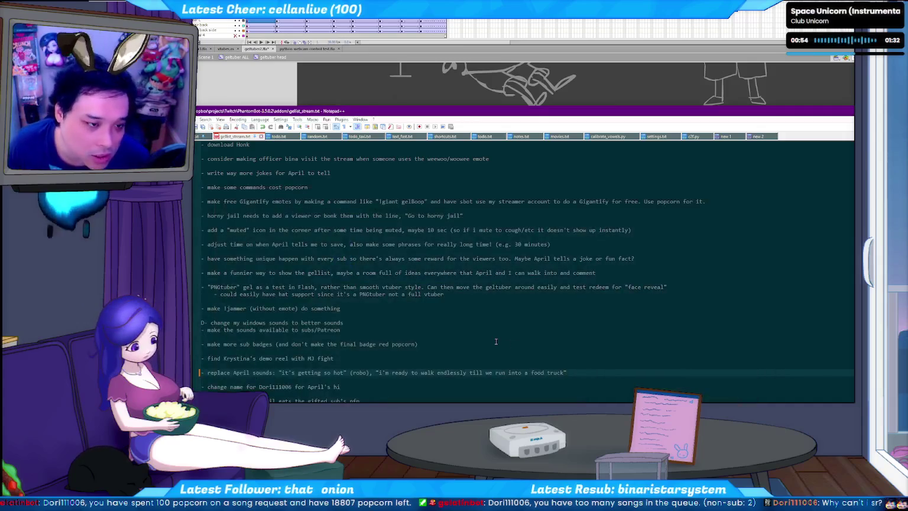
key("End")
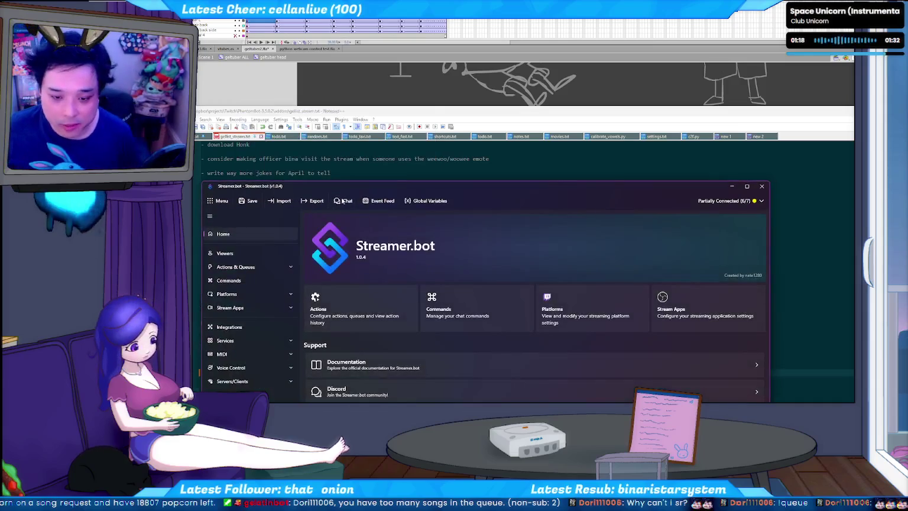
left_click(737, 190)
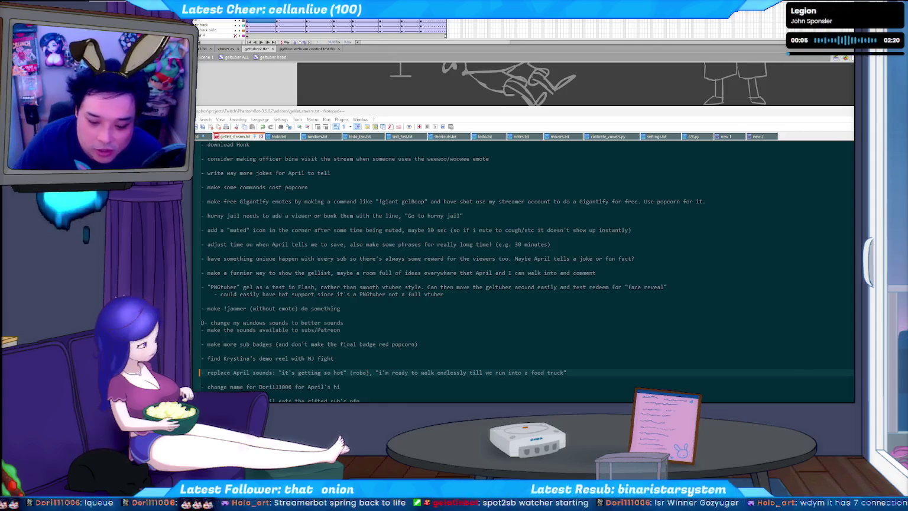
- Check Streamer.bot's connections and instances lists, then minimize it to show the gellist notes
left_click(757, 201)
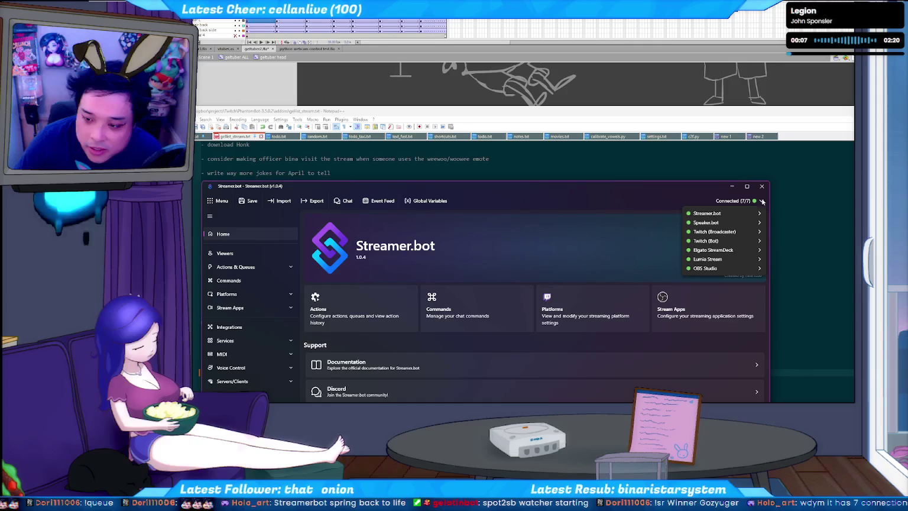
left_click(712, 215)
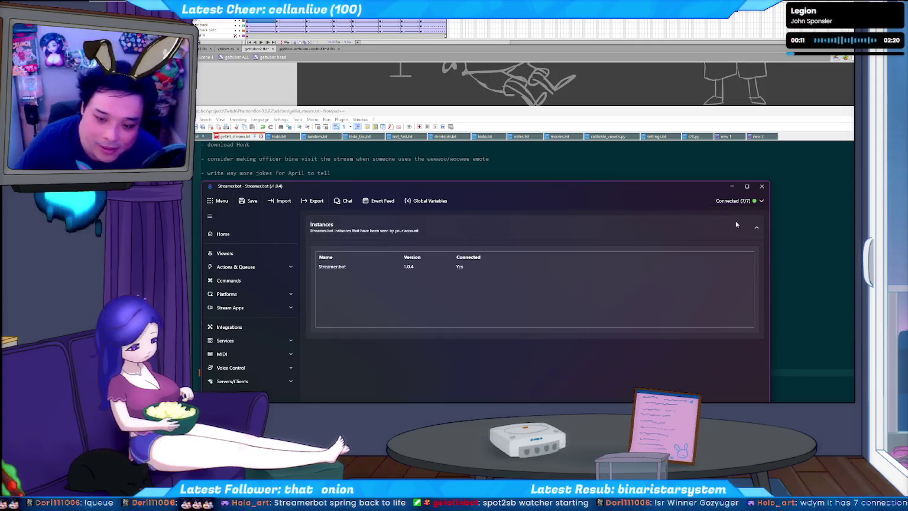
left_click(756, 225)
left_click(761, 201)
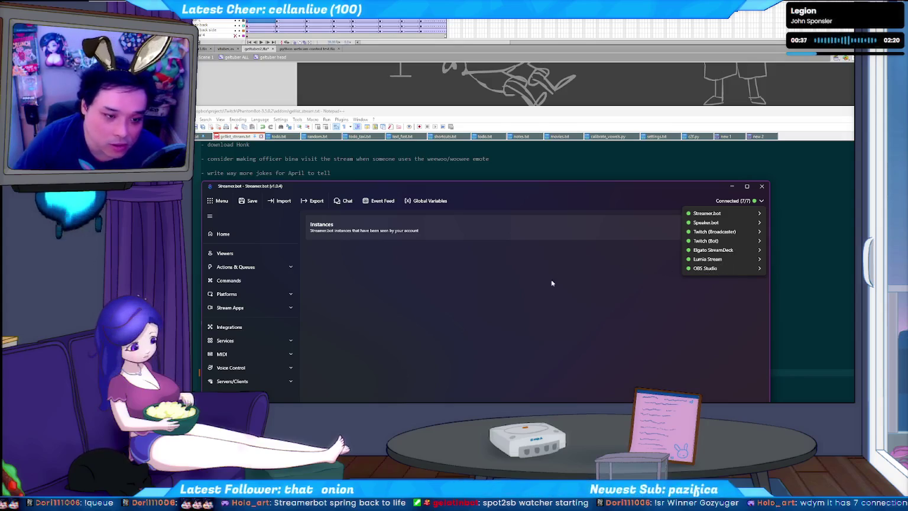
left_click(591, 197)
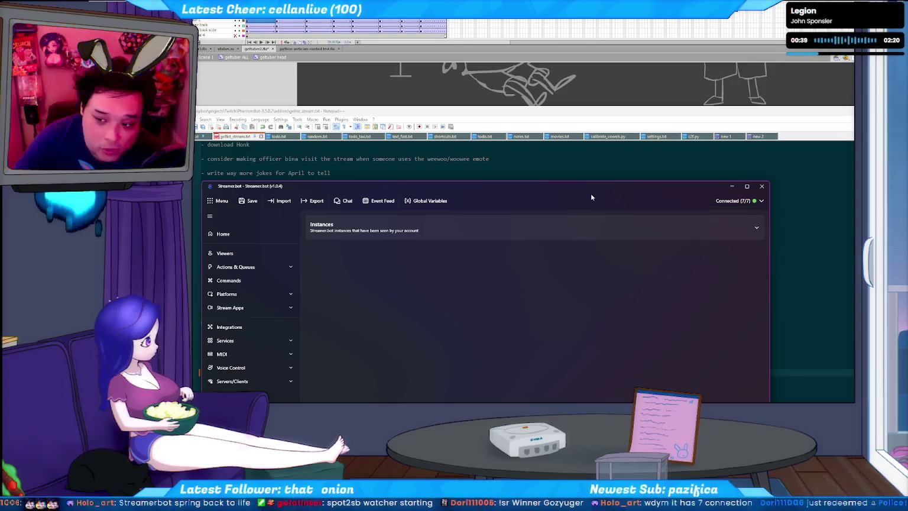
left_click(732, 186)
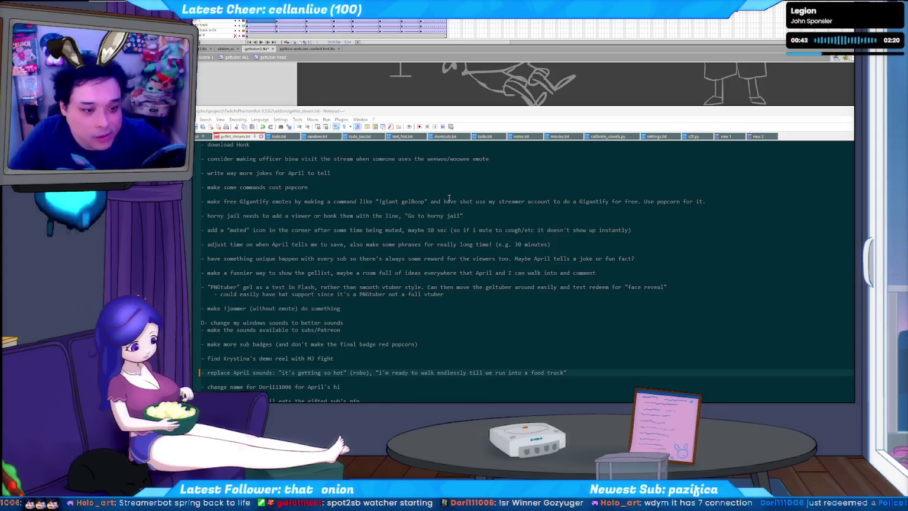
left_click(460, 293)
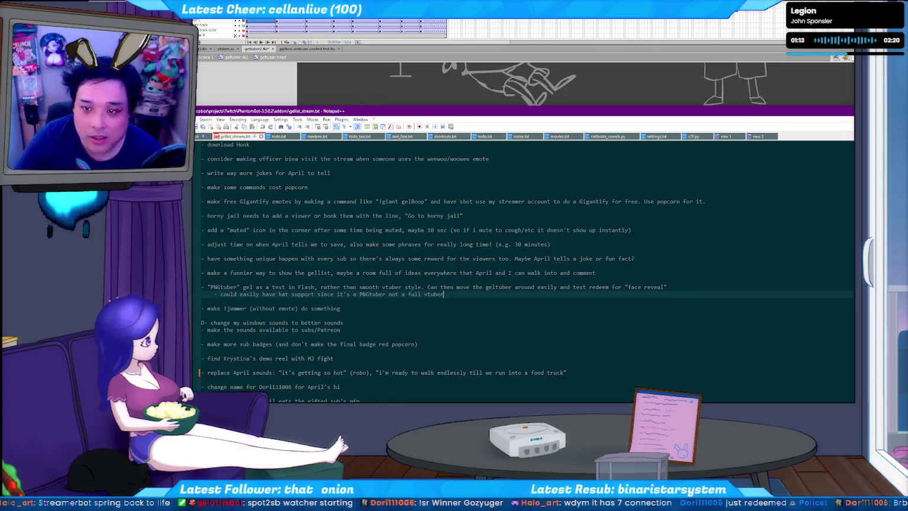
- Hide the Notepad++ gellist notes so the Flash chibi drawing is visible again
key("alt+Tab")
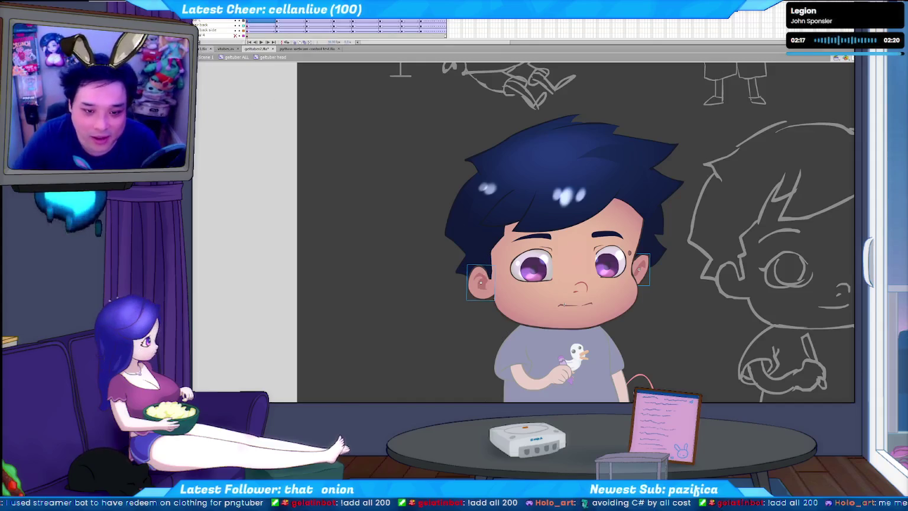
- Paste the eye and ear artwork into the webcam rig, replacing the existing ear items
key("ctrl+Tab")
key("ctrl+v")
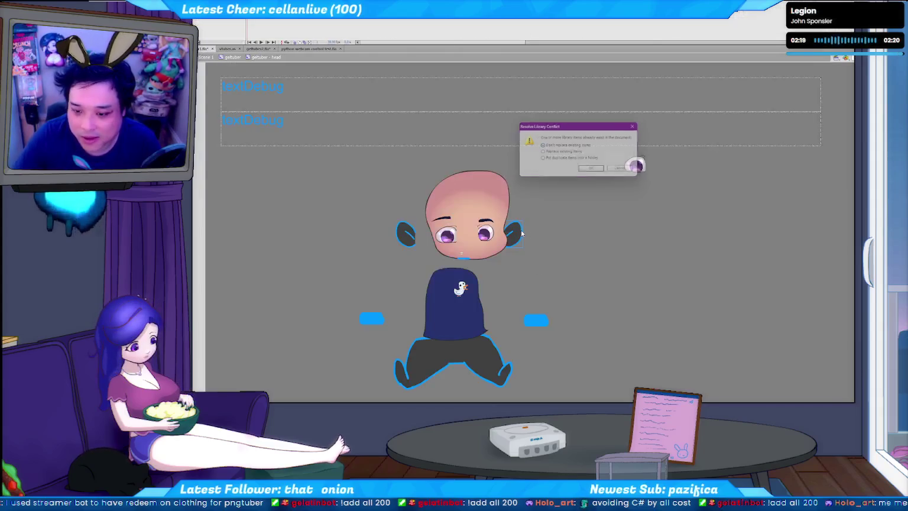
left_click(593, 171)
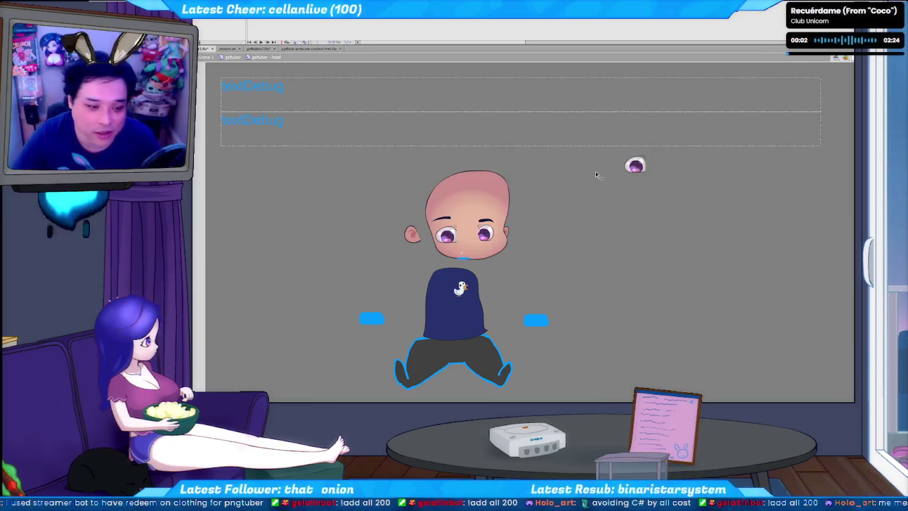
left_click(259, 49)
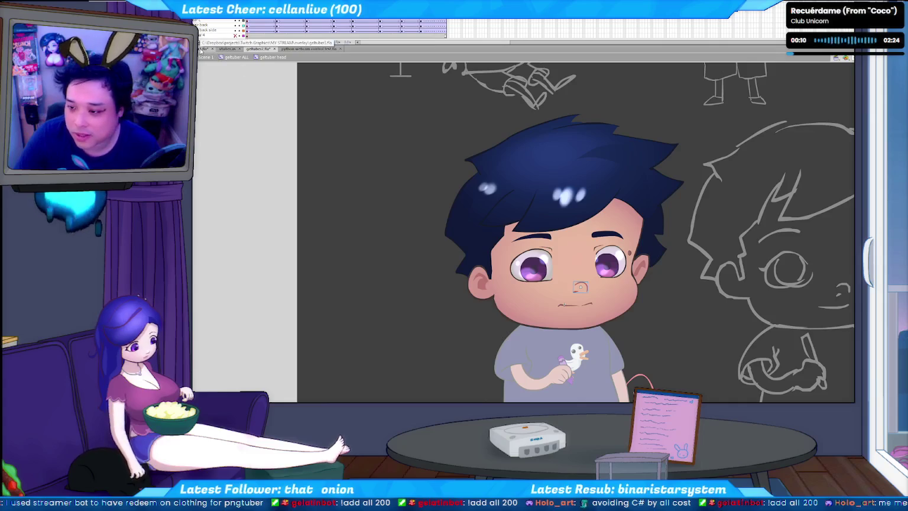
- Check the nose piece's options and the rig document, then select the drawing's mouth line
right_click(586, 276)
left_click(633, 281)
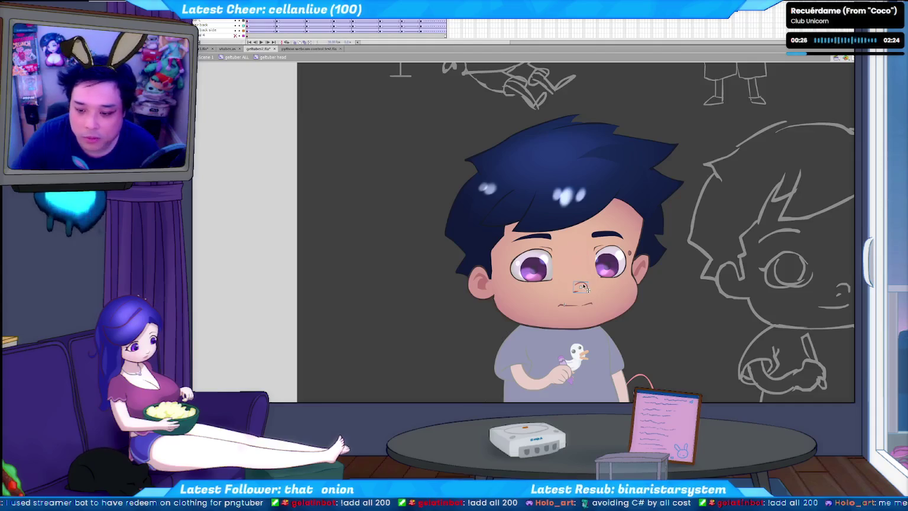
left_click(201, 49)
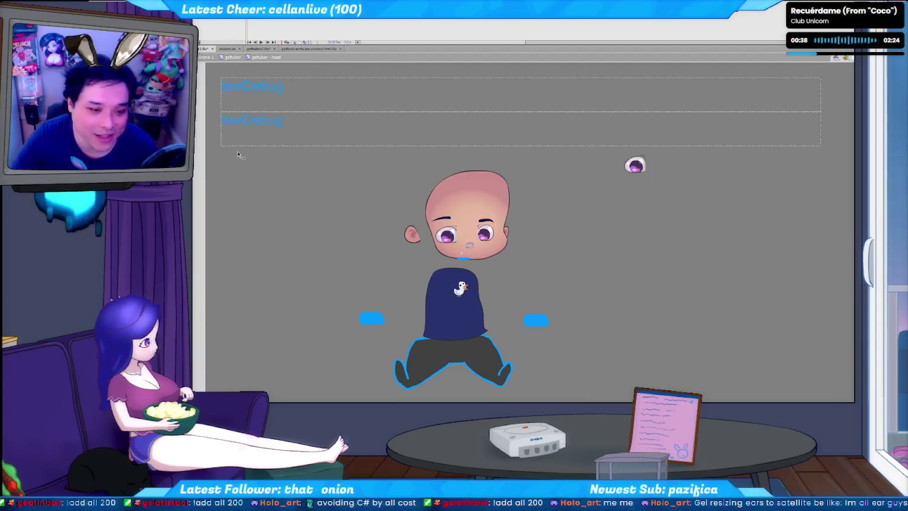
left_click(263, 52)
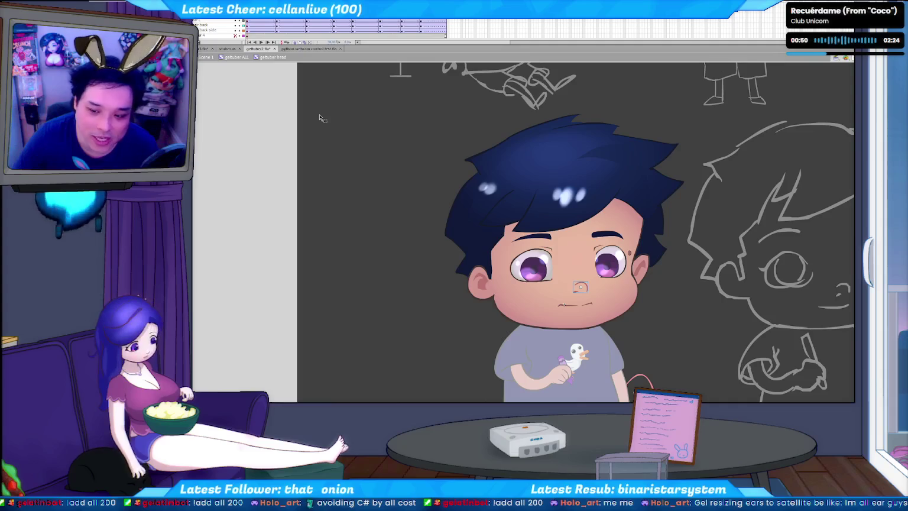
left_click(562, 305)
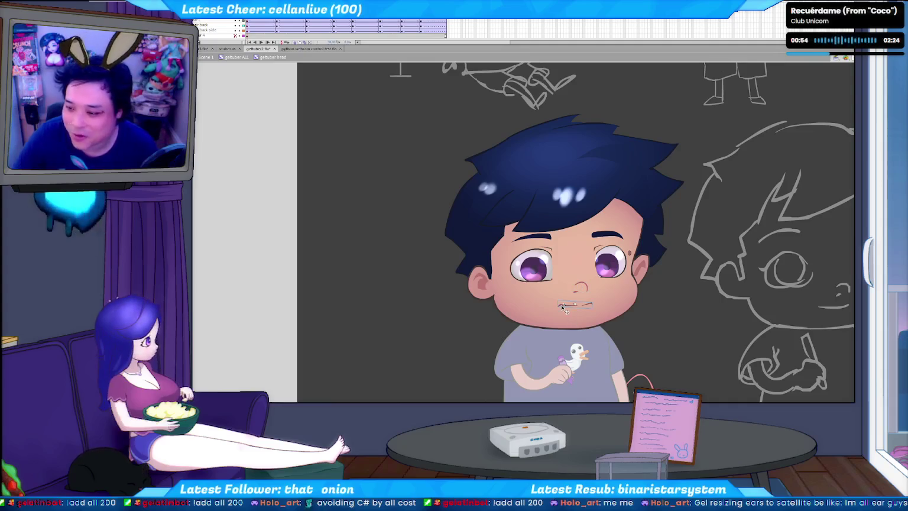
- Copy the mouth piece and inspect the chin symbol's open-mouth frame inside head base
right_click(563, 307)
left_click(578, 300)
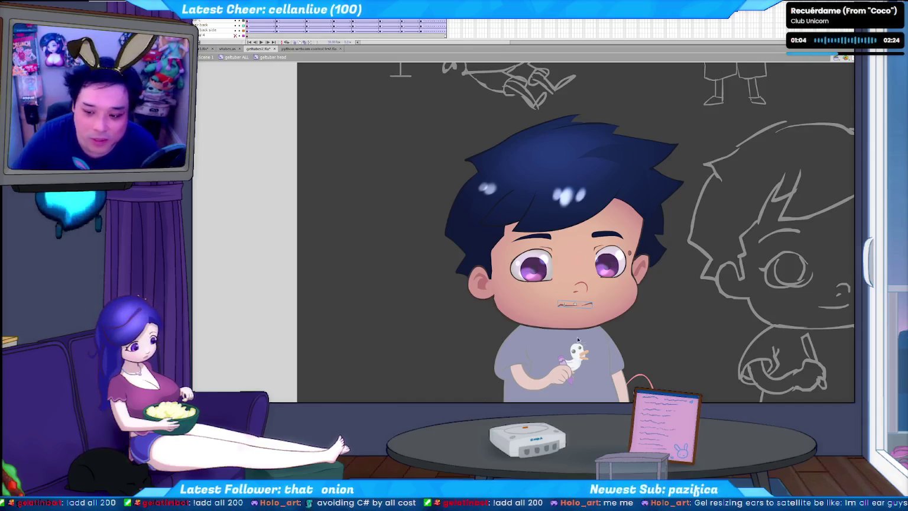
double_click(591, 323)
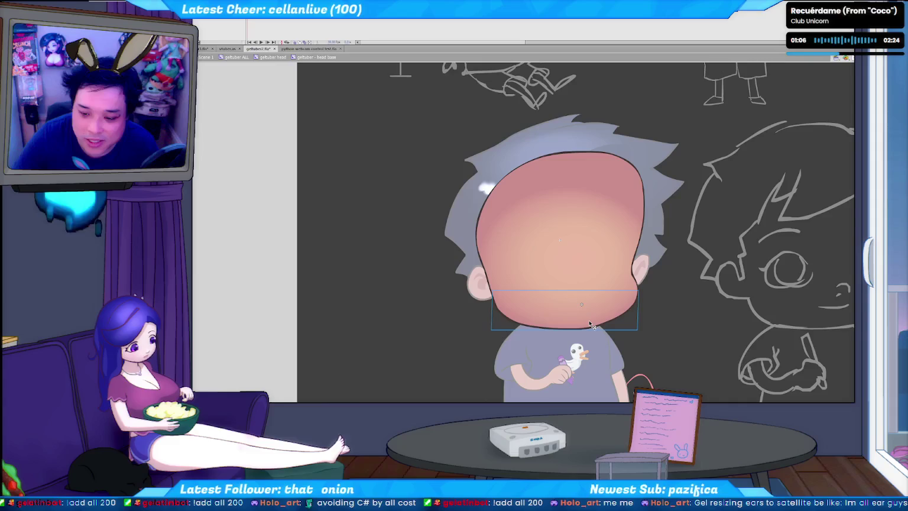
mouse_move(591, 324)
left_mouse_down()
mouse_move(291, 309)
mouse_move(588, 325)
left_mouse_up()
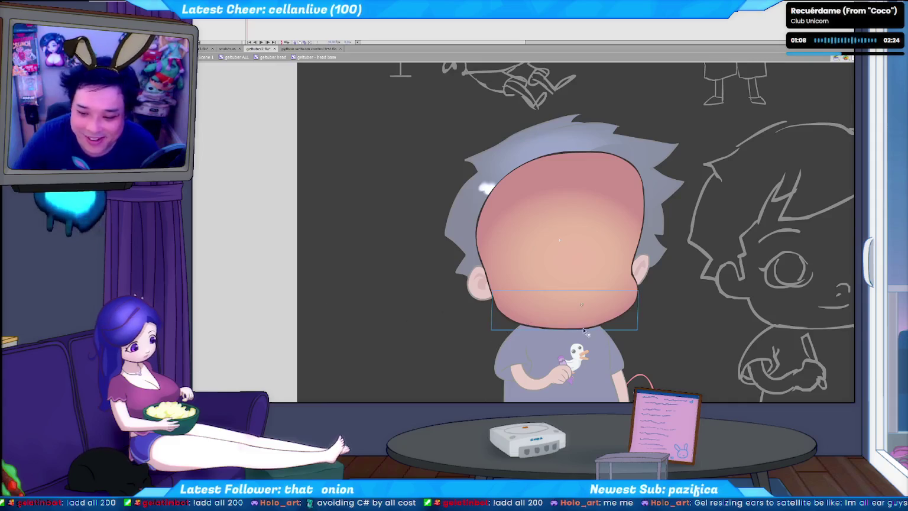
double_click(587, 325)
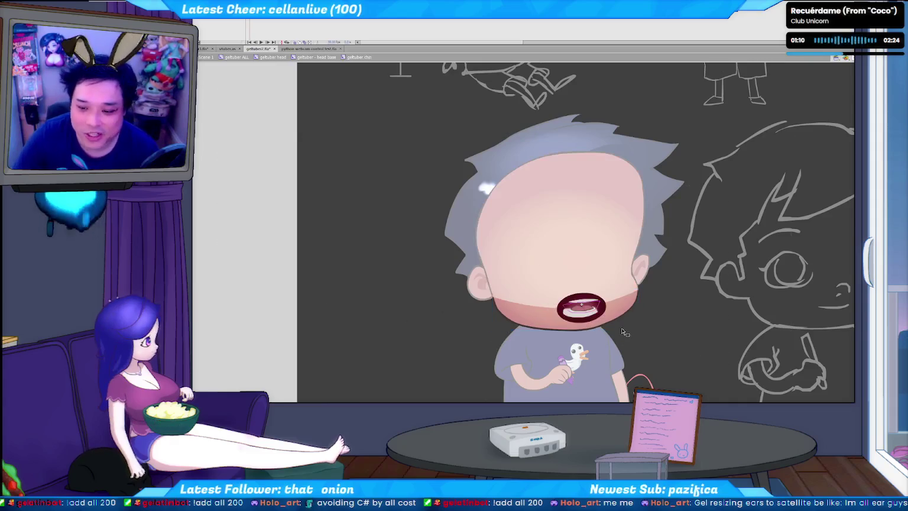
left_click(591, 318)
key("Return")
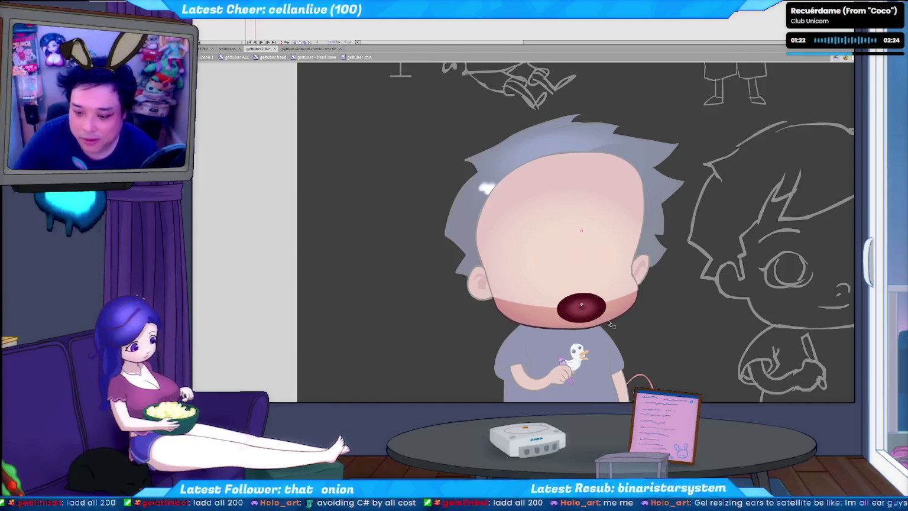
- Back out to the full head, reselect the mouth, and go to the rig document
double_click(670, 342)
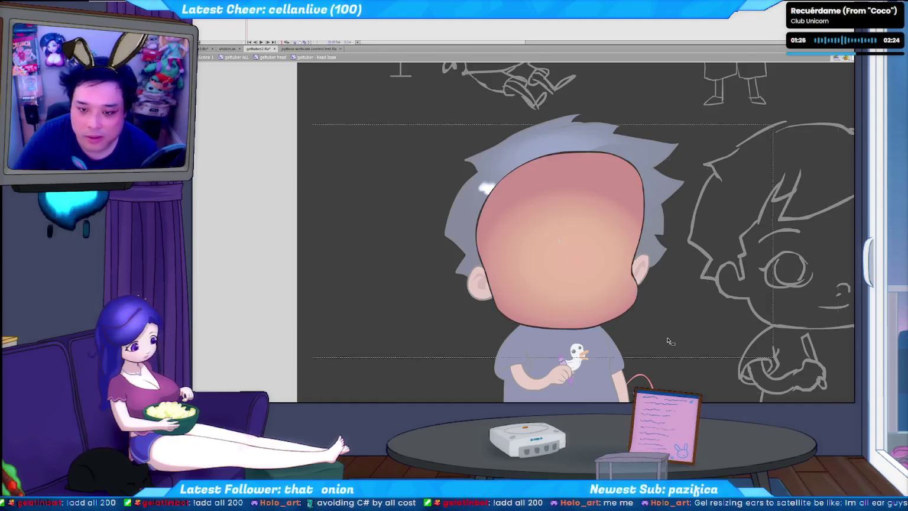
double_click(669, 343)
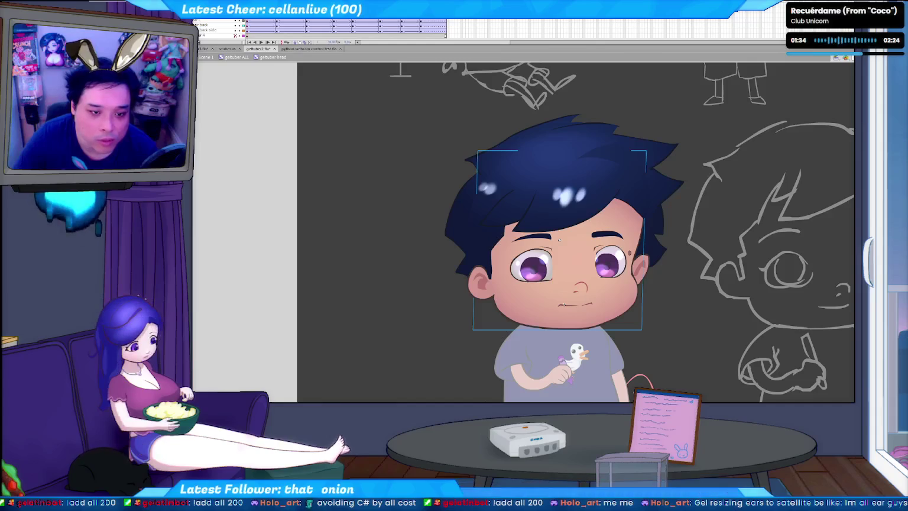
left_click(573, 305)
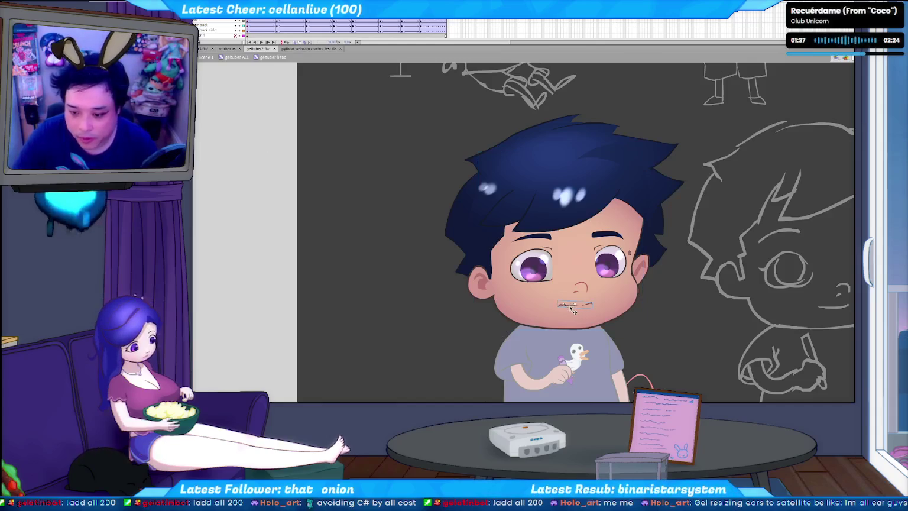
left_click(202, 49)
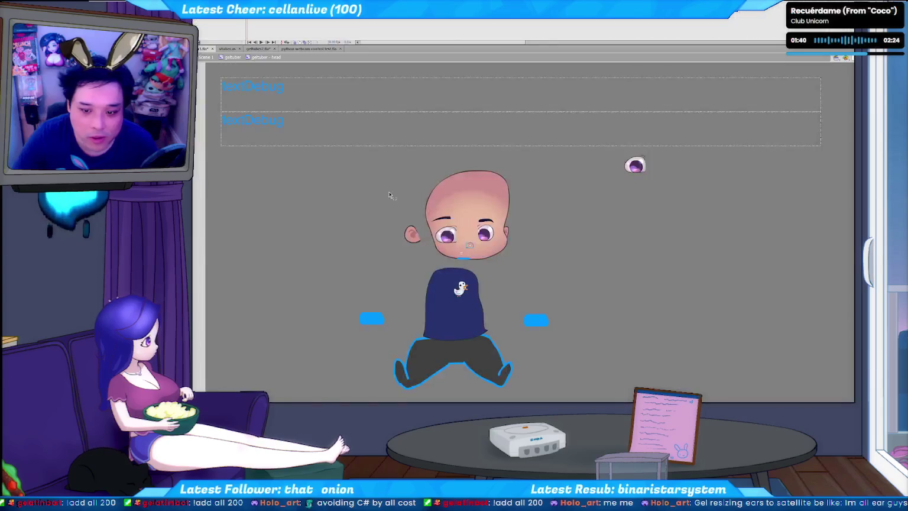
- Nudge the rig head down and paste the mouth, replacing existing library items, then show the MediaPipe docs
key("Down")
key("Down")
key("Down")
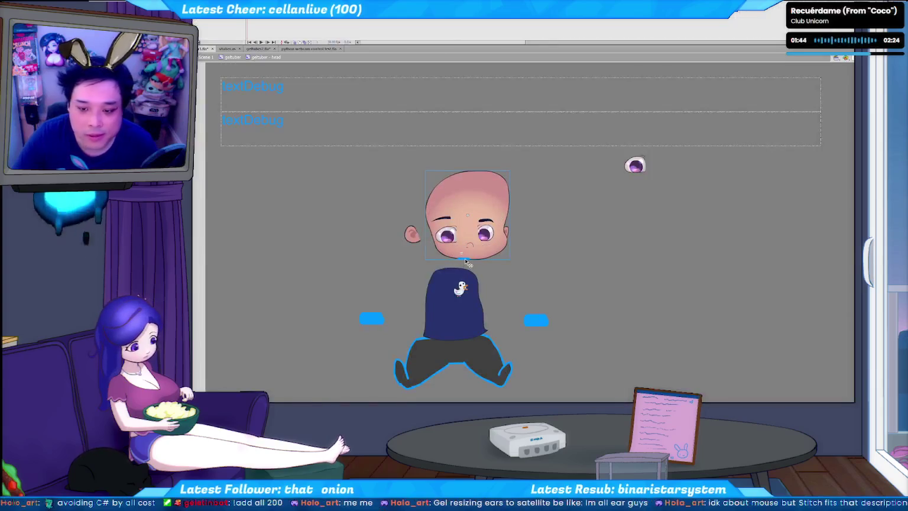
key("ctrl+v")
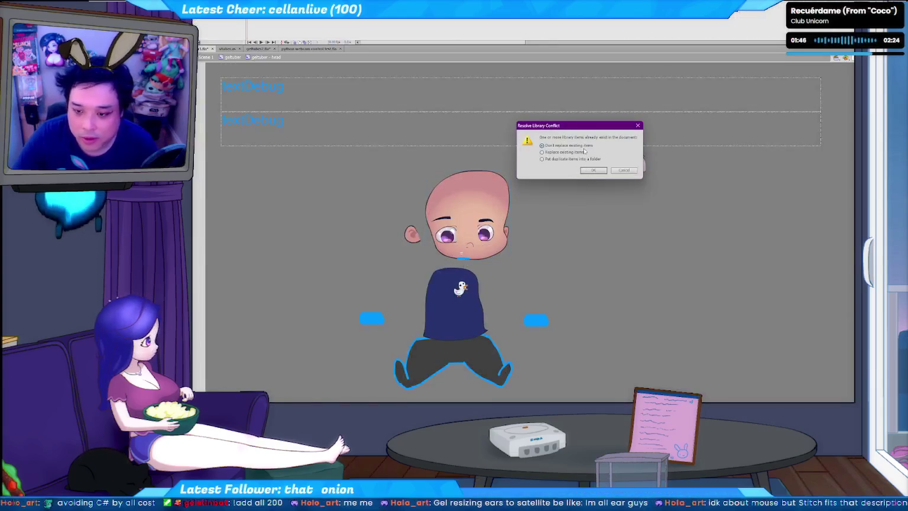
left_click(594, 170)
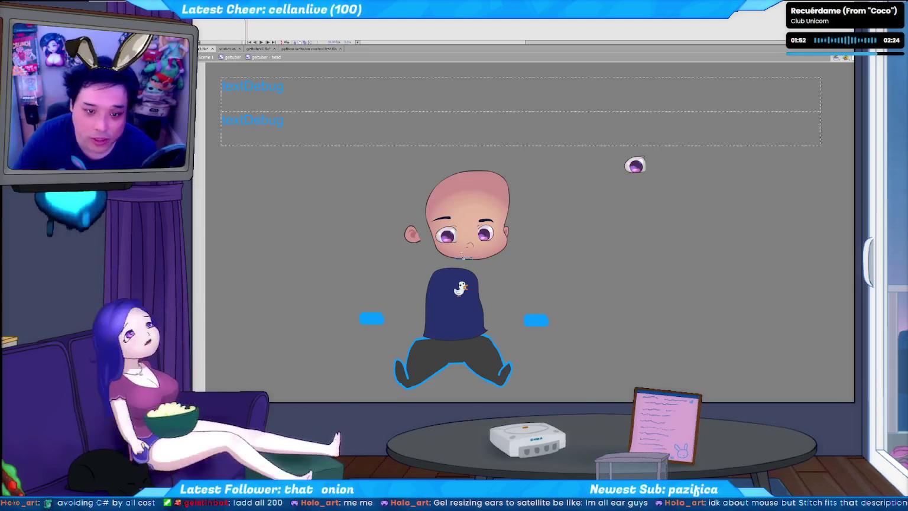
left_click(261, 49)
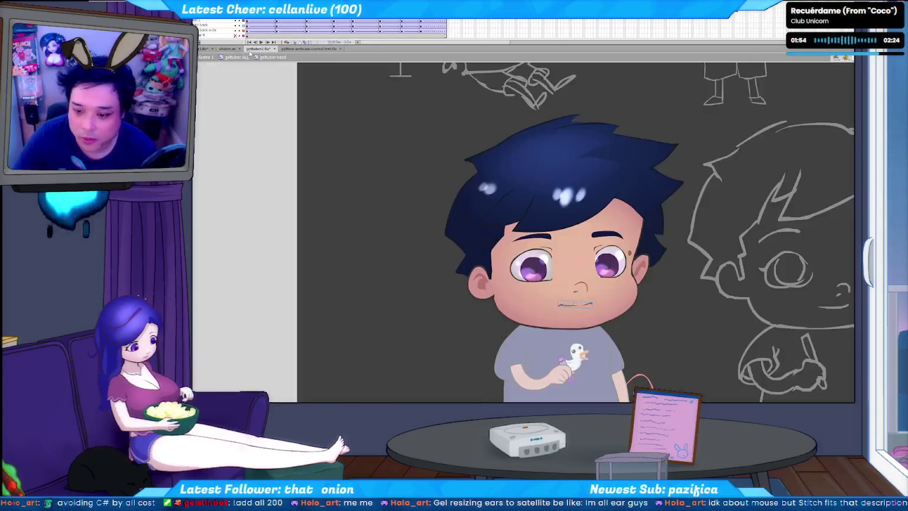
left_click(307, 48)
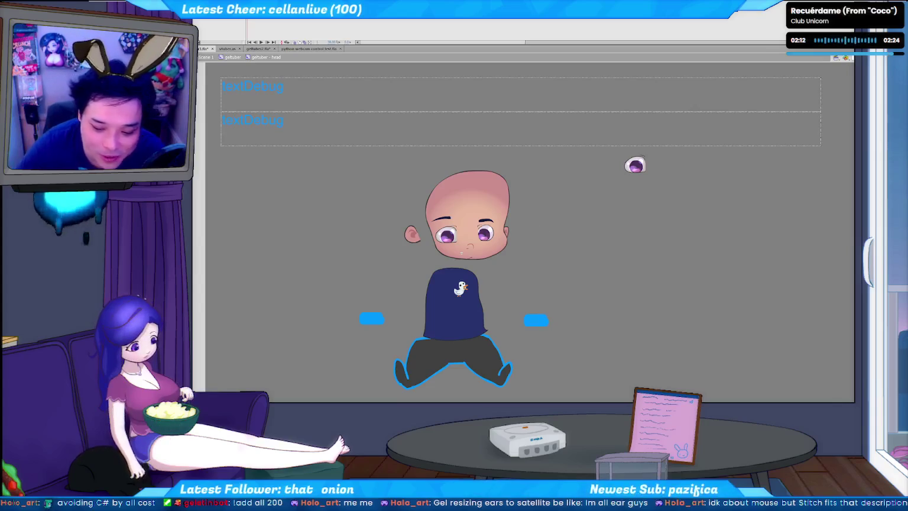
key("alt+Tab")
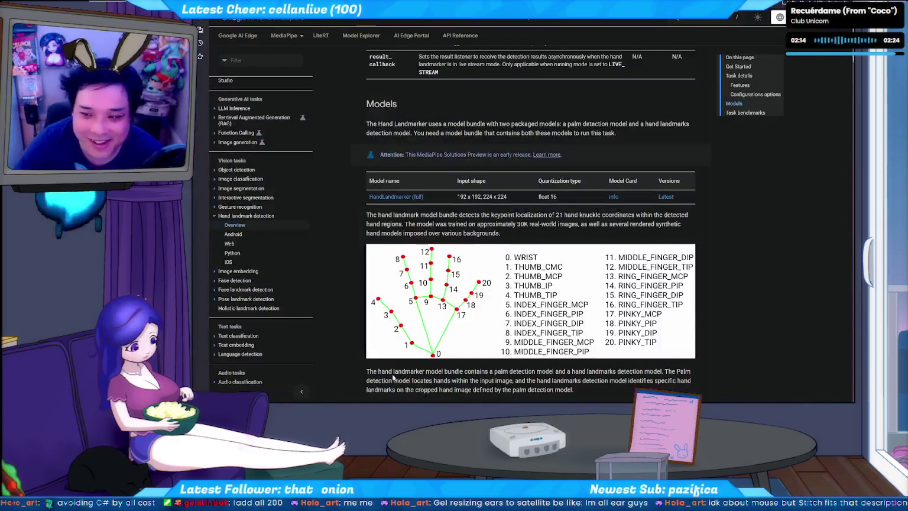
- Search Tenor for 'I'm all ears' GIFs and open the first result
key("ctrl+t")
type("tenor")
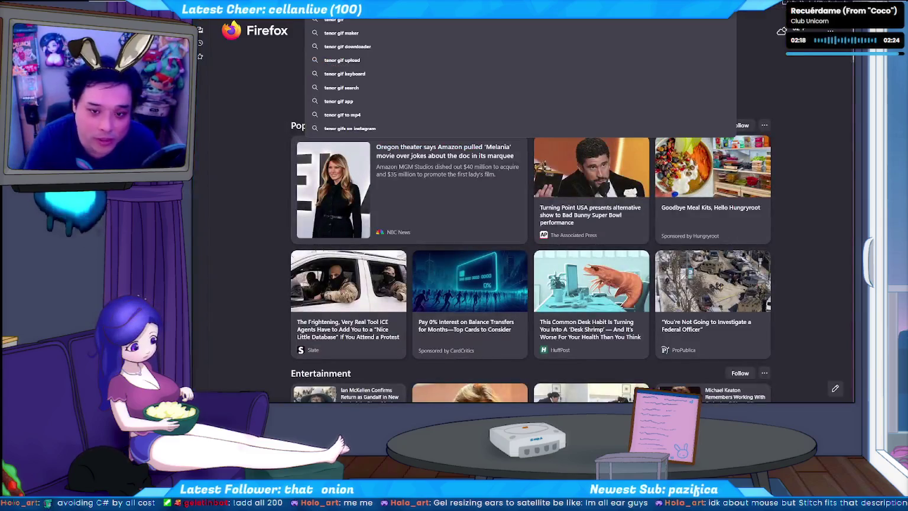
key("Return")
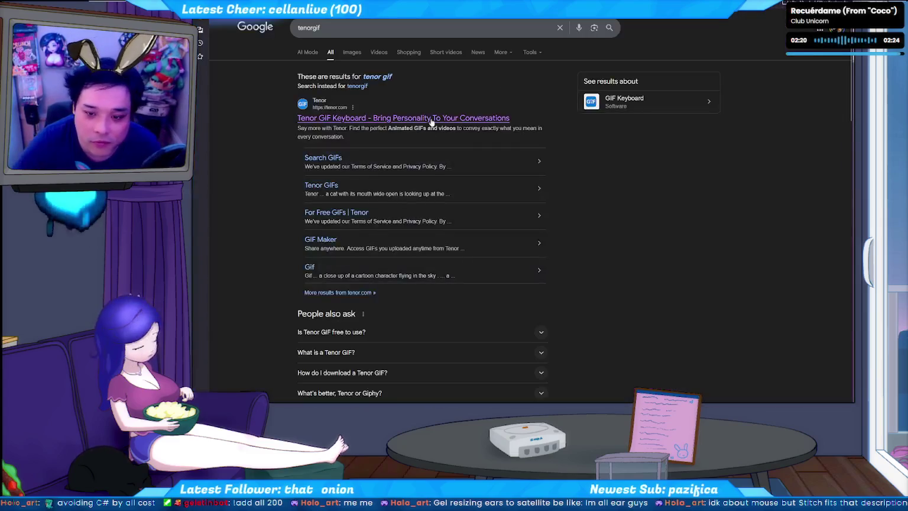
left_click(428, 117)
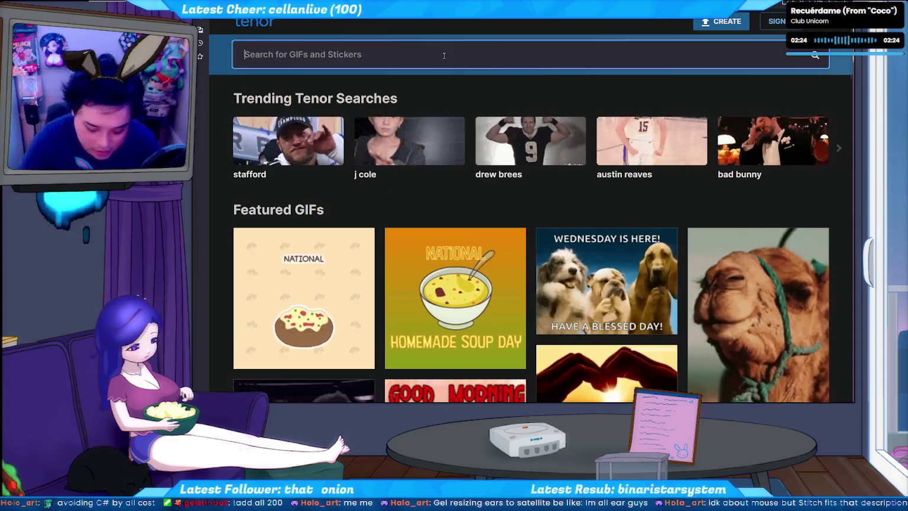
left_click(447, 59)
type("'m al")
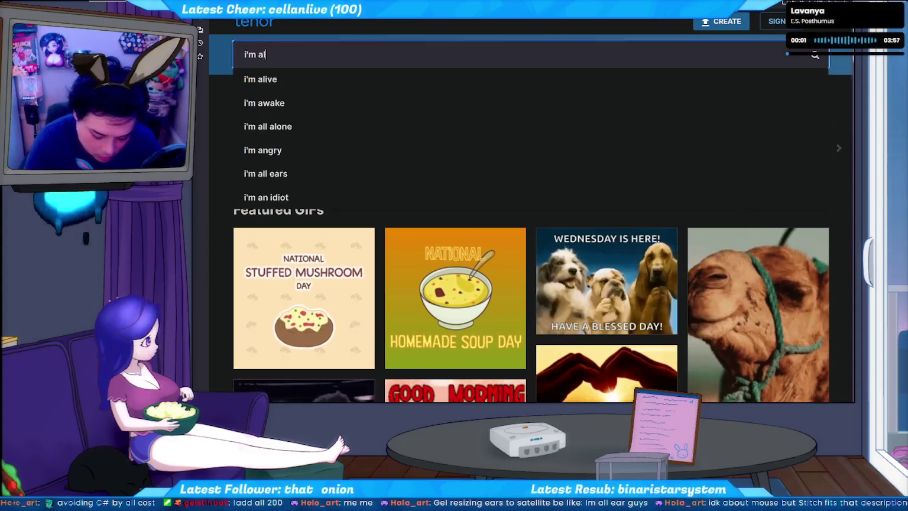
type("l ears")
key("Return")
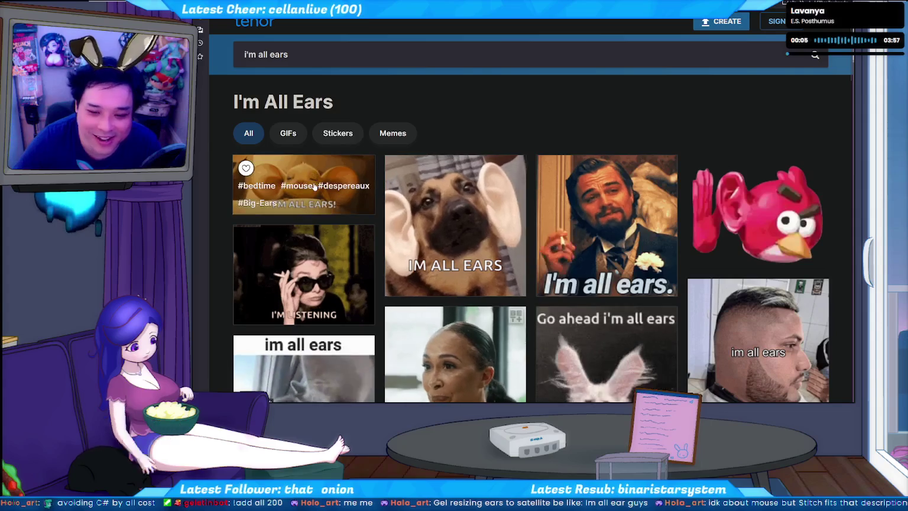
mouse_move(304, 184)
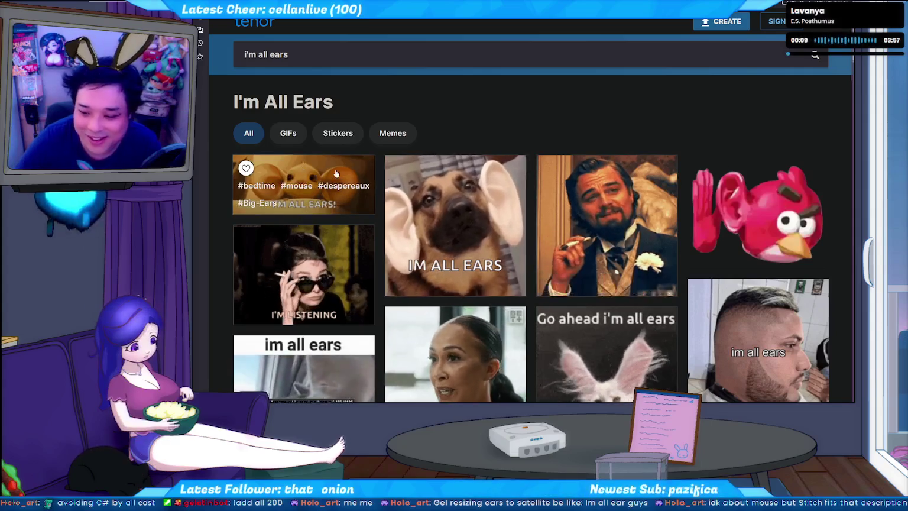
left_click(335, 172)
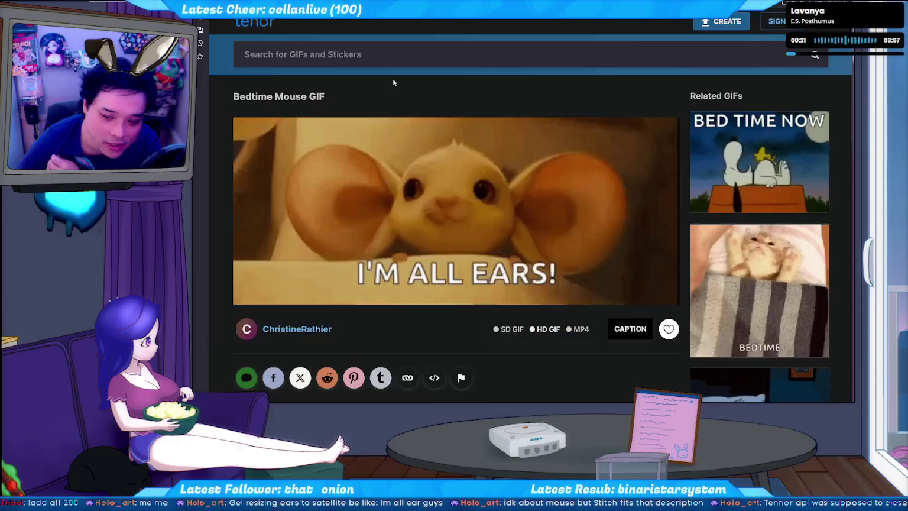
- Scroll through the Bedtime Mouse GIF details, then return past the MediaPipe docs to the Flash rig
scroll(393, 80, "down", 3)
scroll(392, 82, "down", 1)
scroll(393, 82, "down", 3)
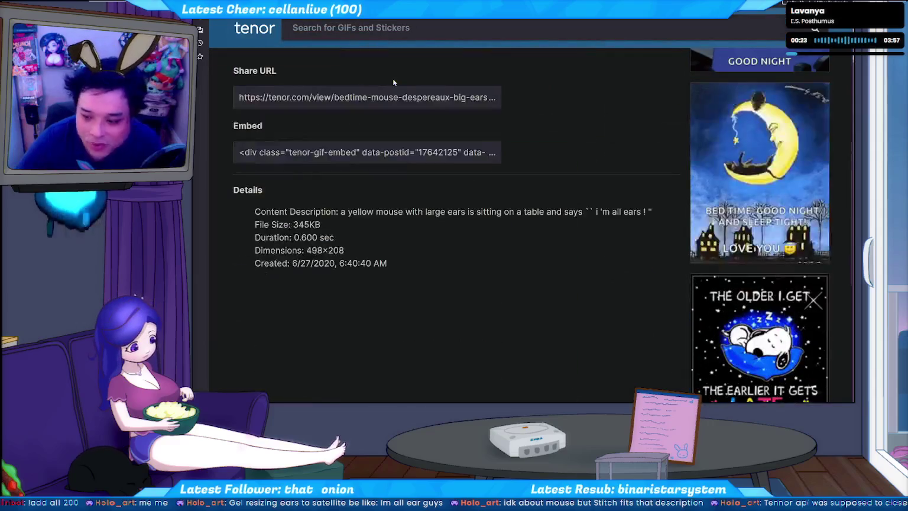
scroll(393, 82, "up", 2)
scroll(394, 83, "up", 4)
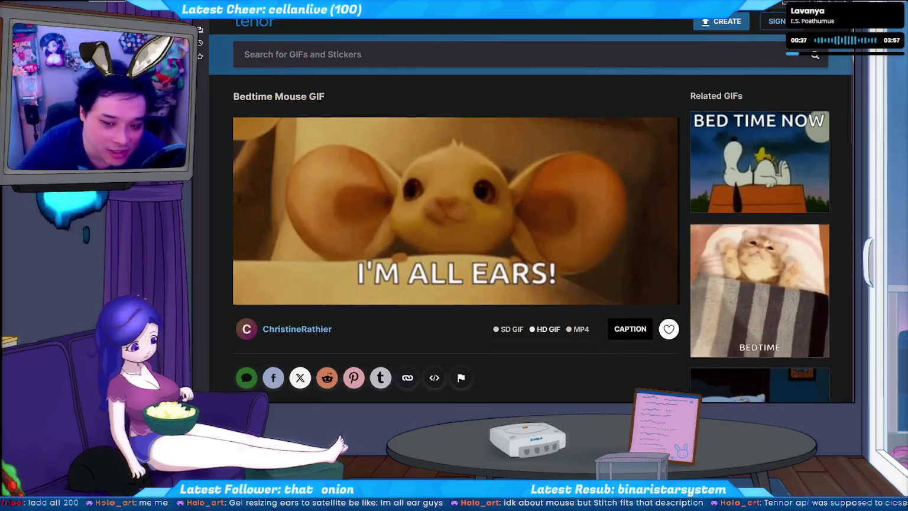
key("ctrl+Tab")
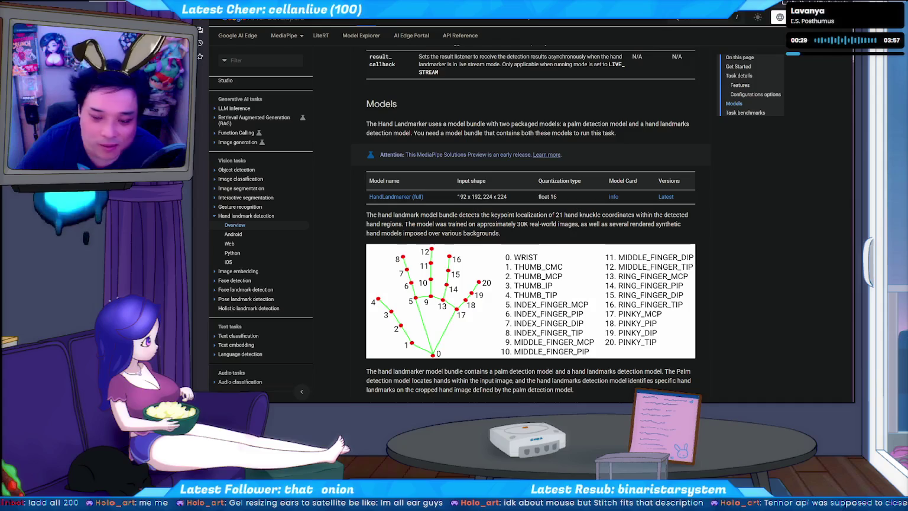
key("alt+Tab")
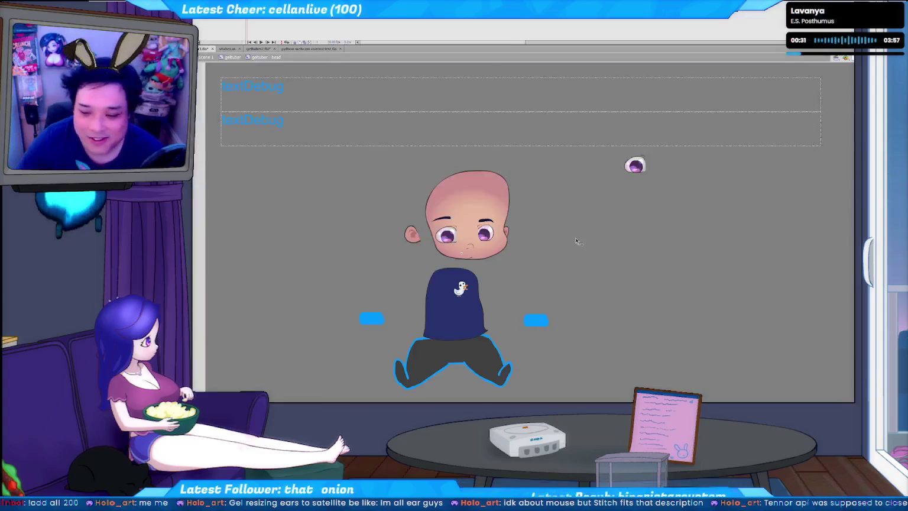
- Select the rig's head, compare both documents, and end on the blue-haired geltuber2.fla drawing
left_click(506, 190)
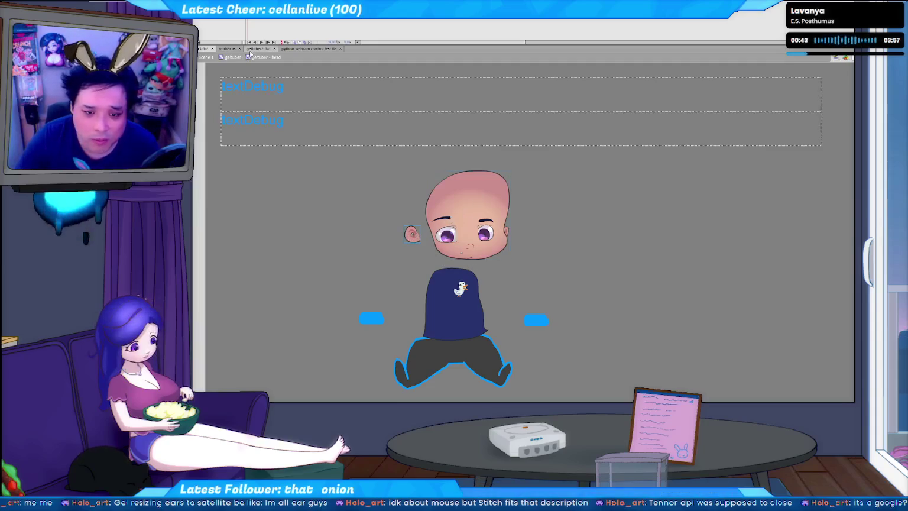
left_click(258, 49)
left_click(204, 49)
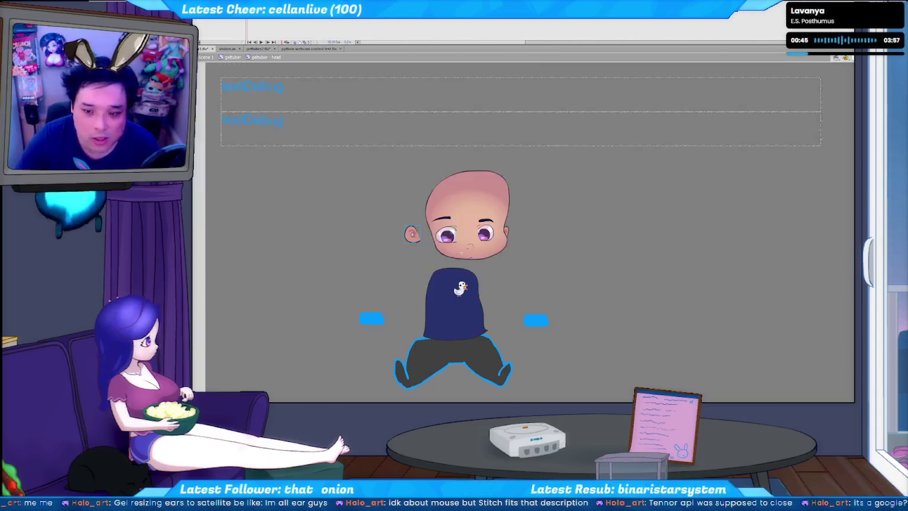
left_click(519, 316)
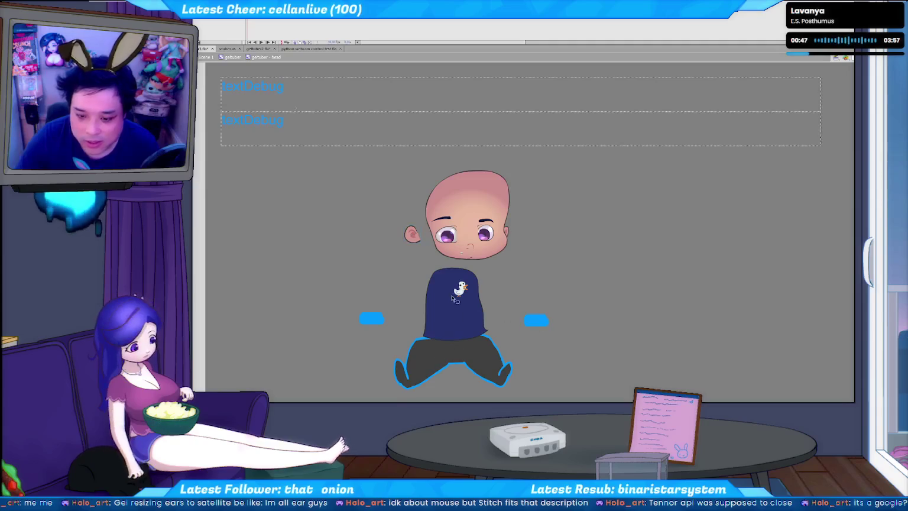
left_click(257, 49)
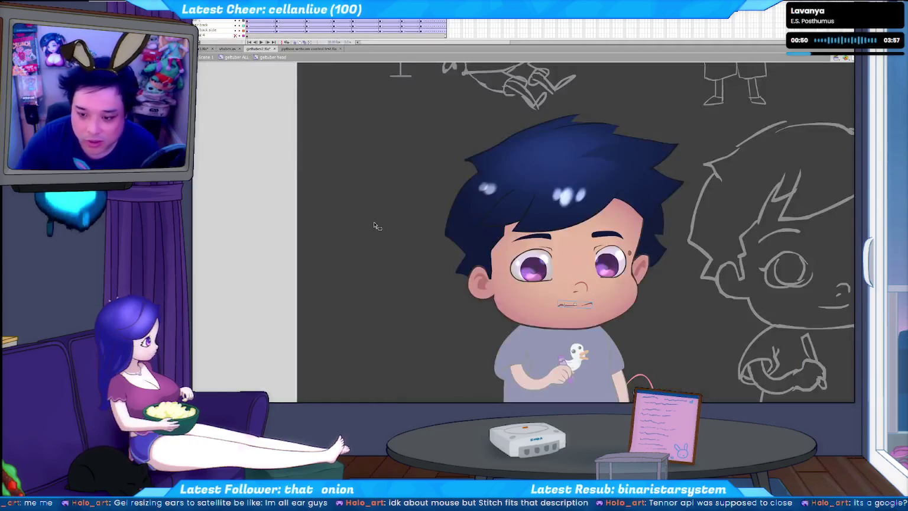
- Zoom out and select the white highlights inside the blue-haired character's hair symbol, then return to the rig
key("ctrl+minus")
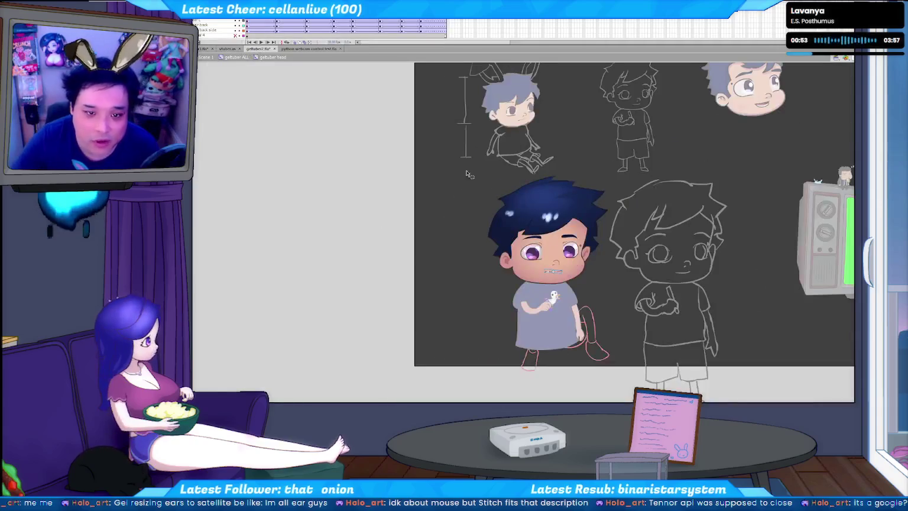
left_click(547, 219)
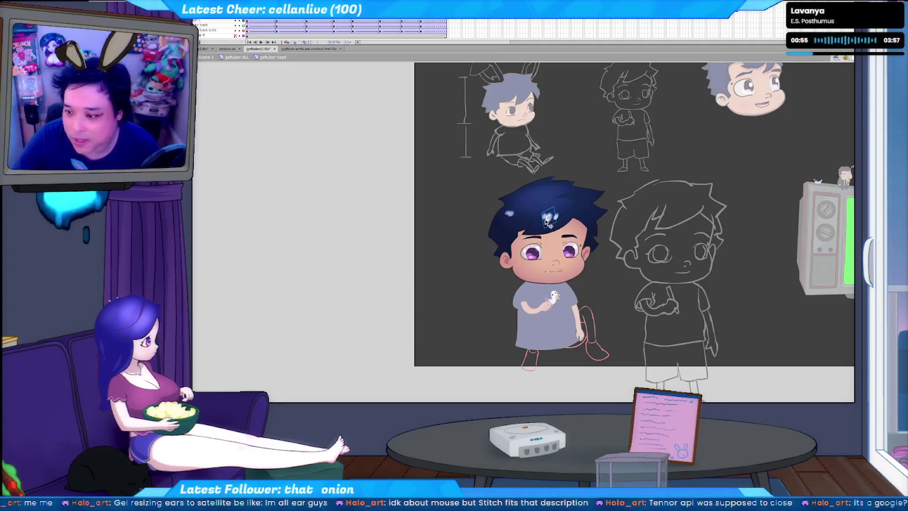
left_click(559, 218)
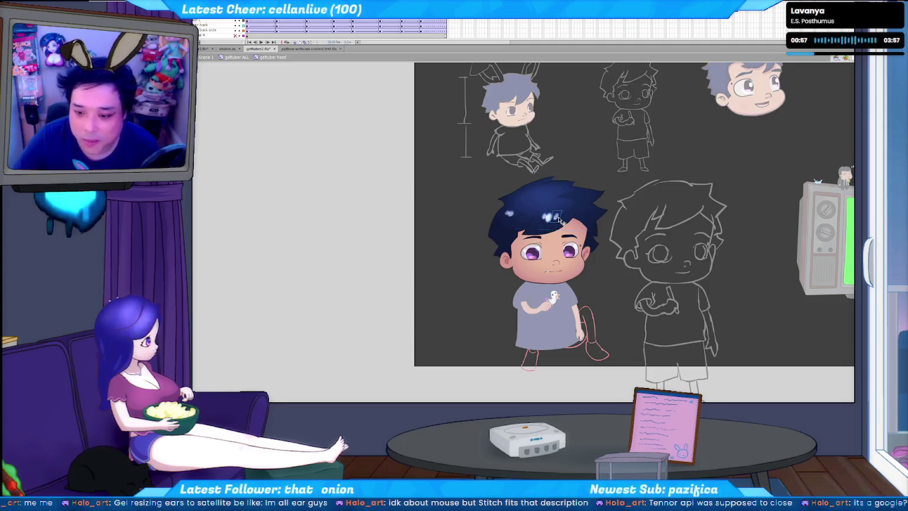
left_click(511, 216)
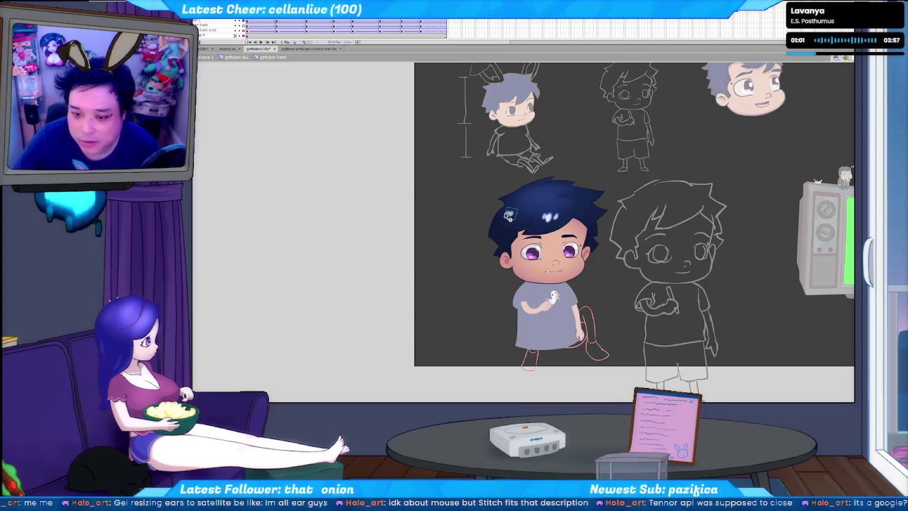
left_click(554, 203)
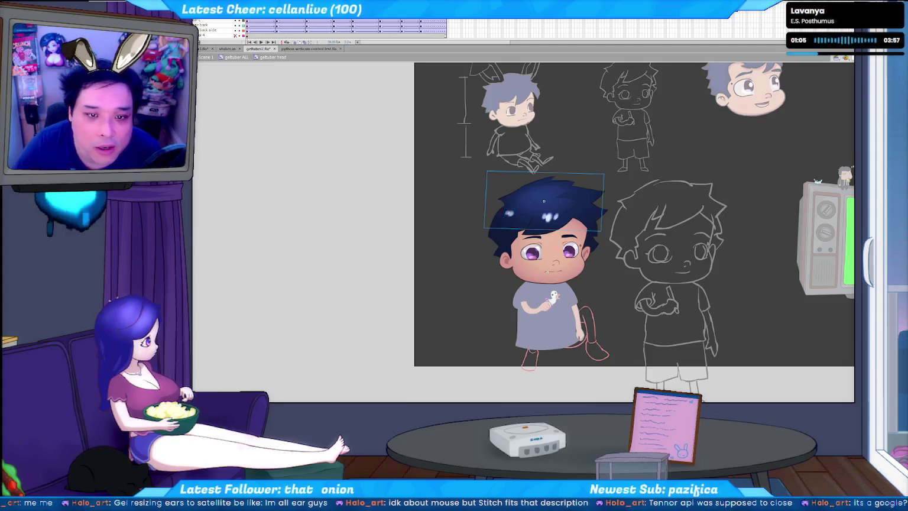
double_click(568, 197)
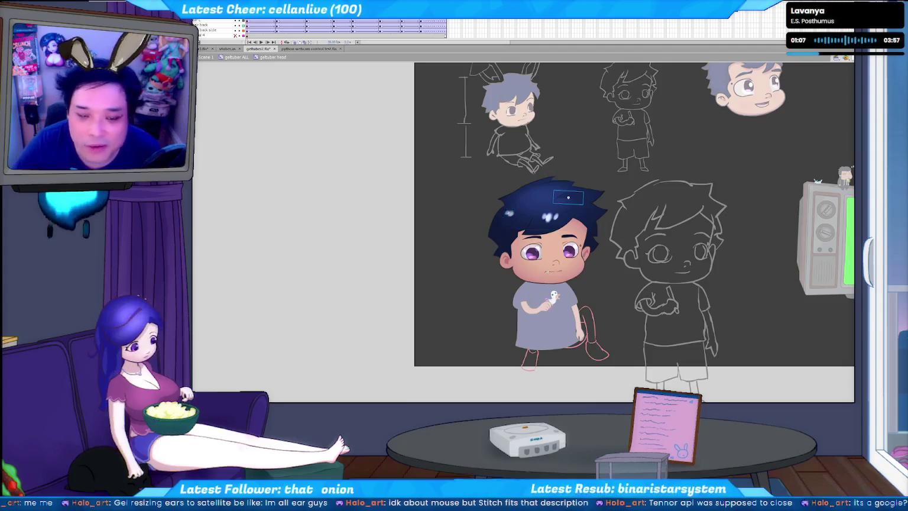
left_click(554, 216)
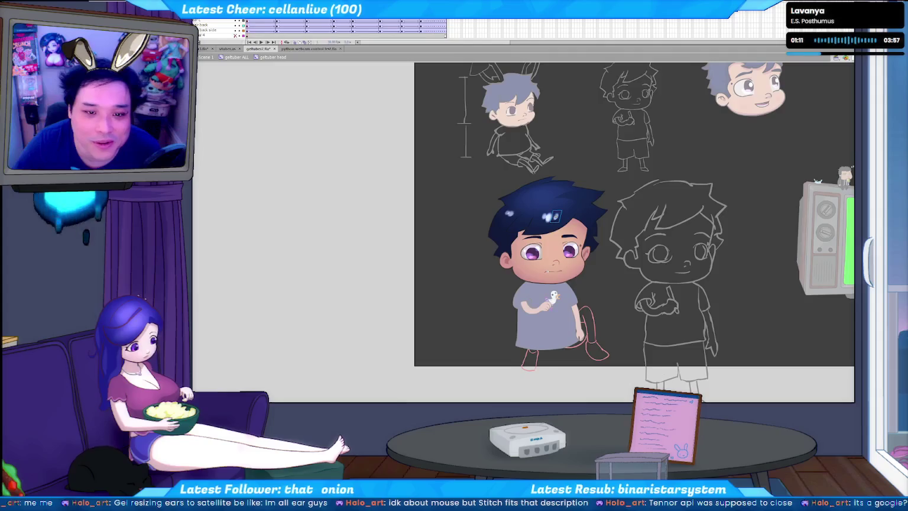
left_click(567, 198, "shift")
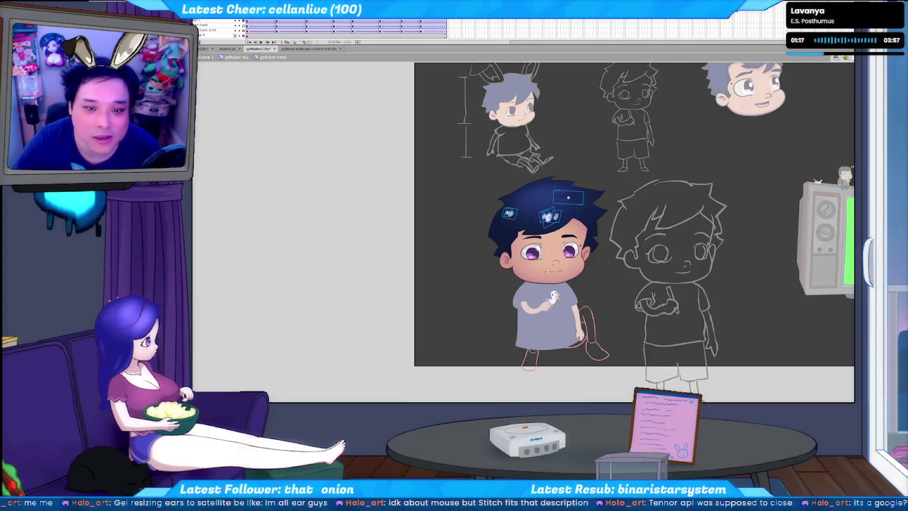
left_click(225, 48)
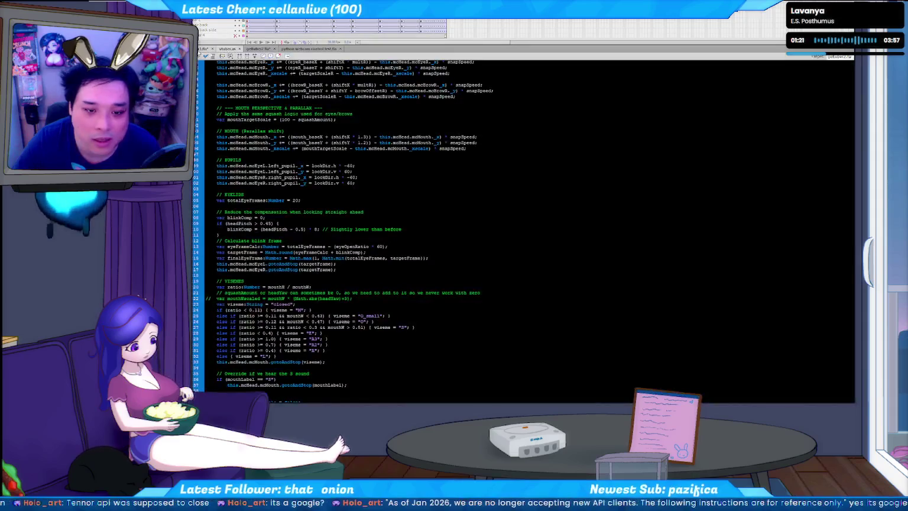
left_click(204, 49)
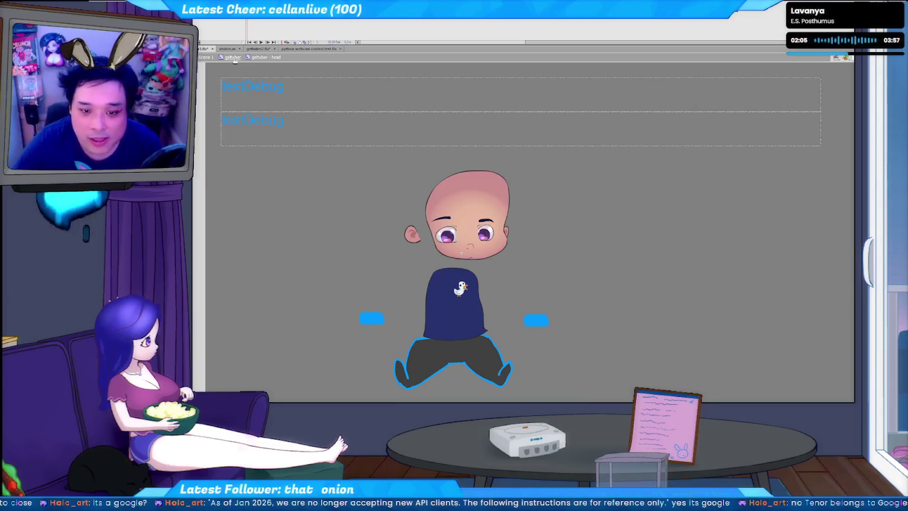
- Re-enter the rig's head symbol and paste the hair highlight pieces onto the bald head
left_click(232, 58)
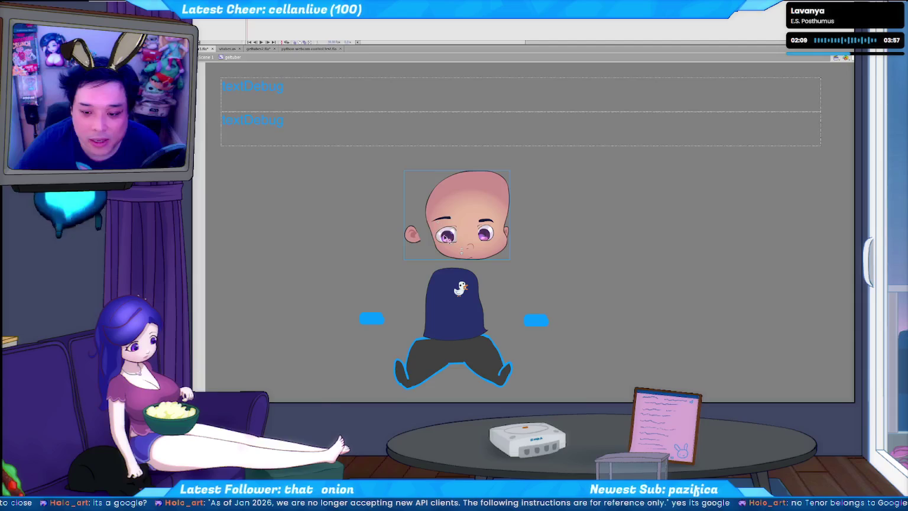
double_click(474, 200)
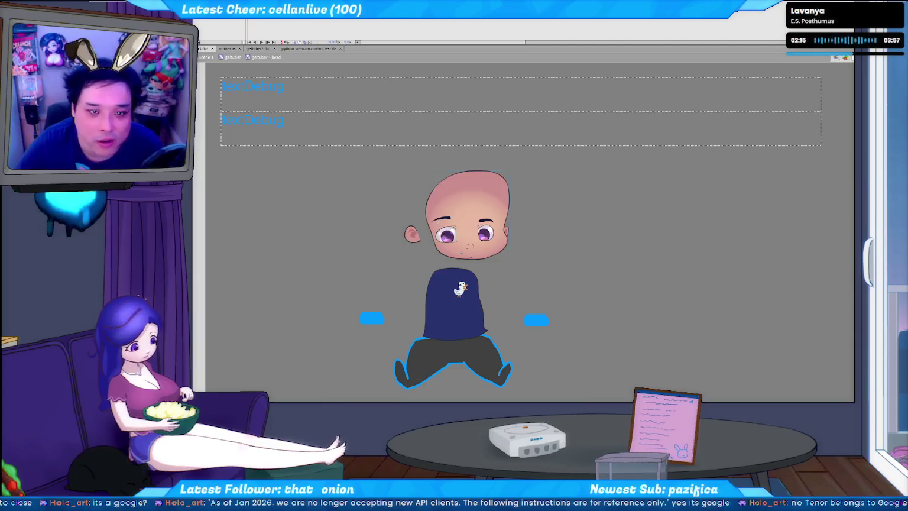
left_click(481, 179)
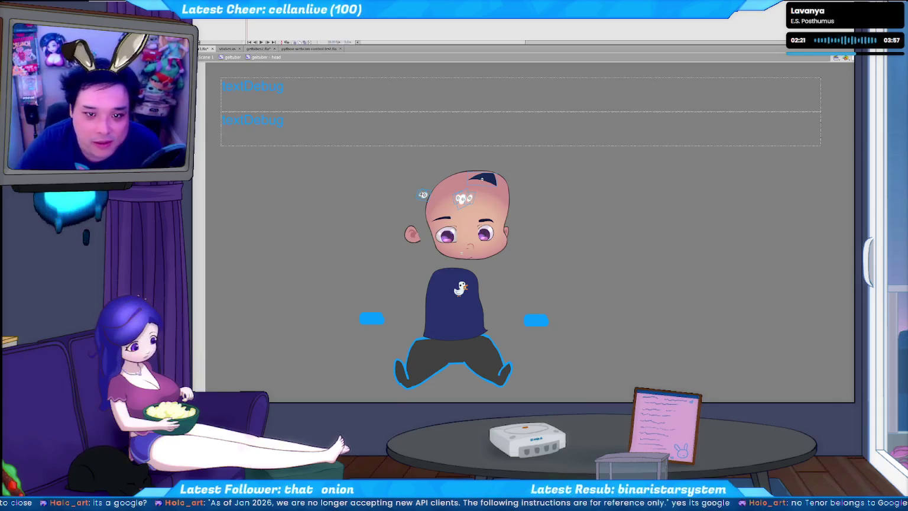
left_click(227, 58)
left_click(227, 49)
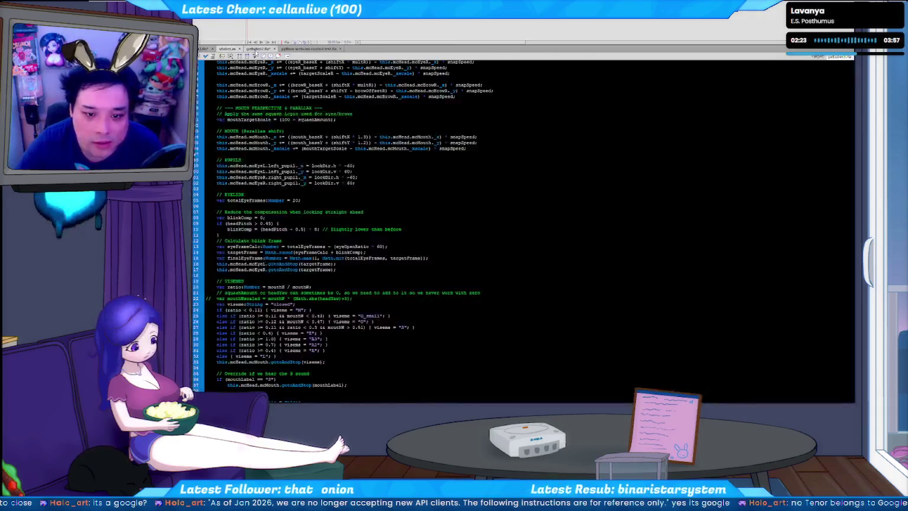
left_click(258, 48)
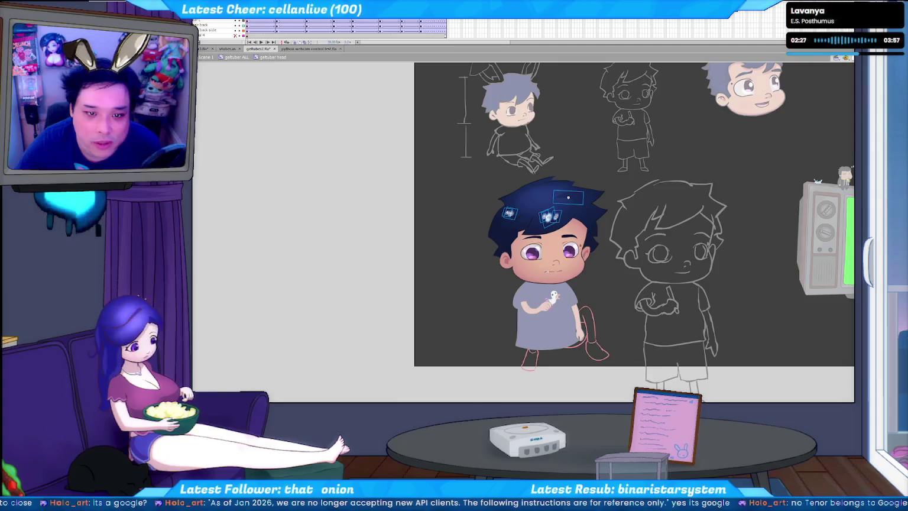
- Undo a test move of the coloured chibi's hair, then paste the dark-blue hair in place on the rig head
left_click(543, 201)
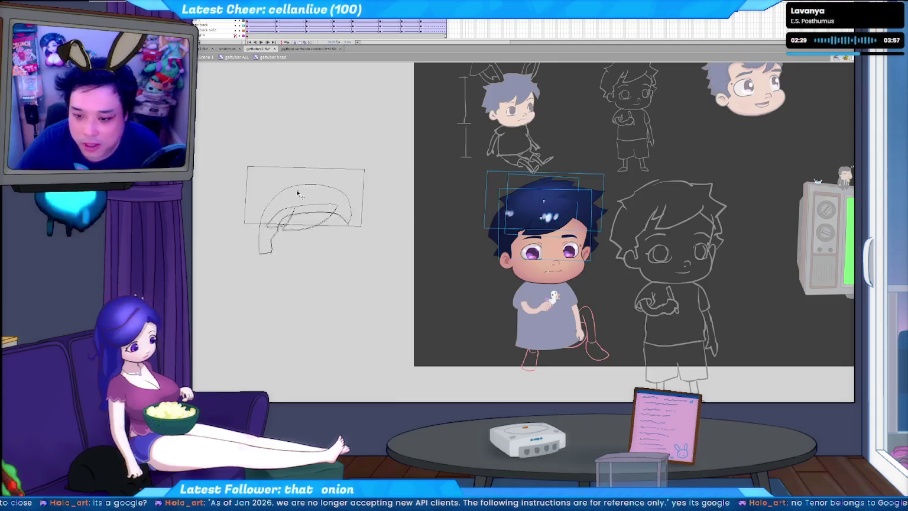
left_click_drag(538, 177, 267, 170)
key("ctrl+z")
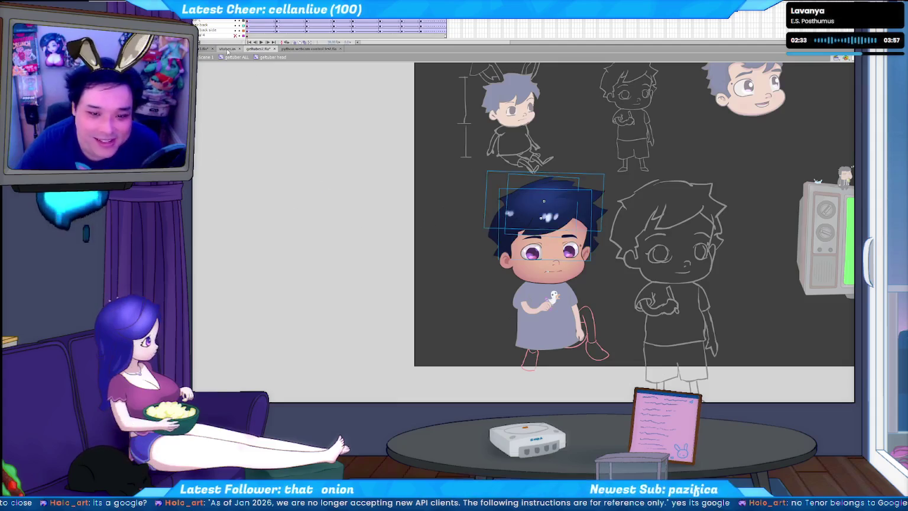
left_click(205, 47)
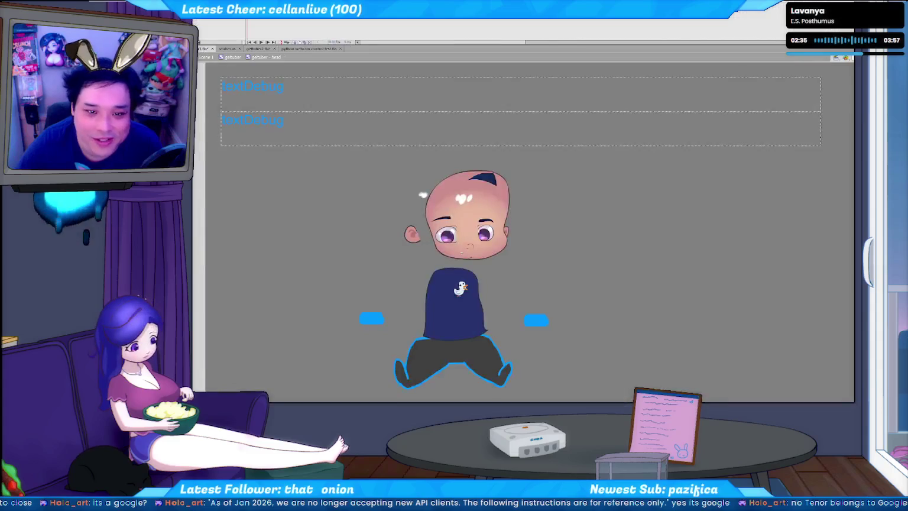
key("ctrl+shift+v")
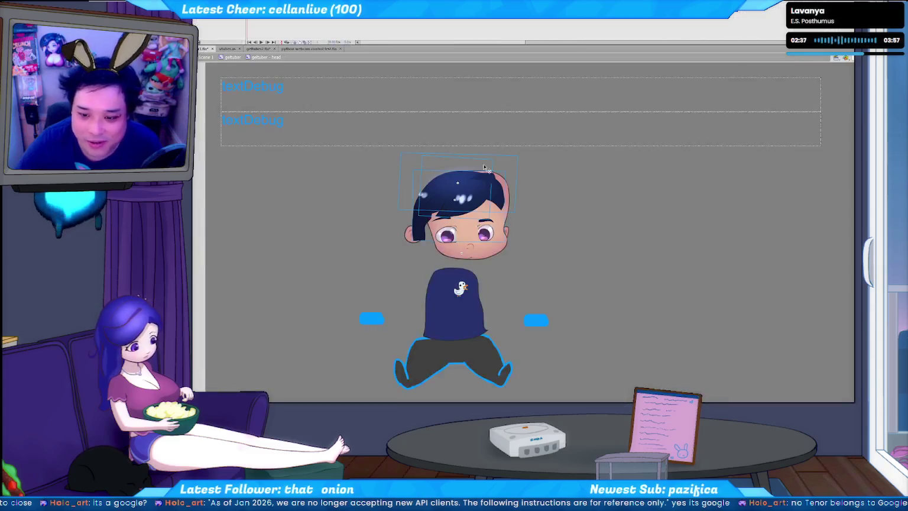
- Nudge the back-layer hair right on the coloured character, then undo to restore its position
left_click(259, 49)
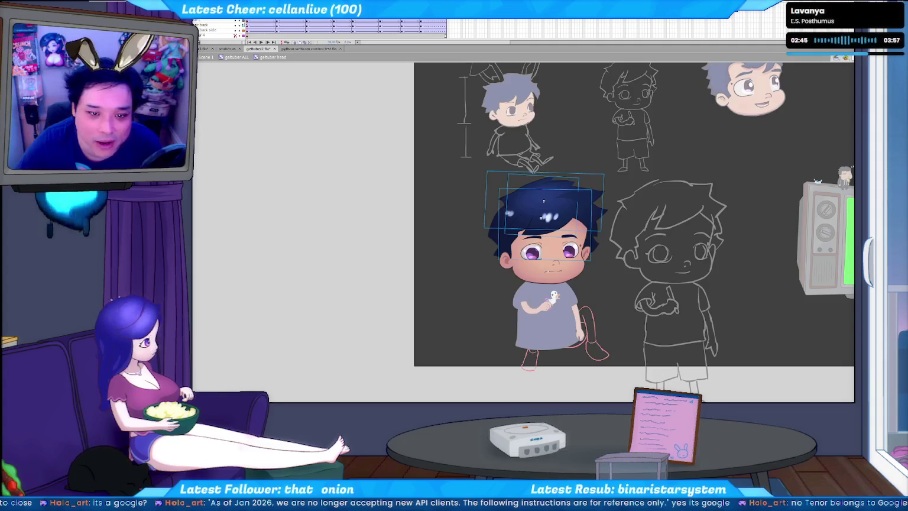
left_click(247, 30)
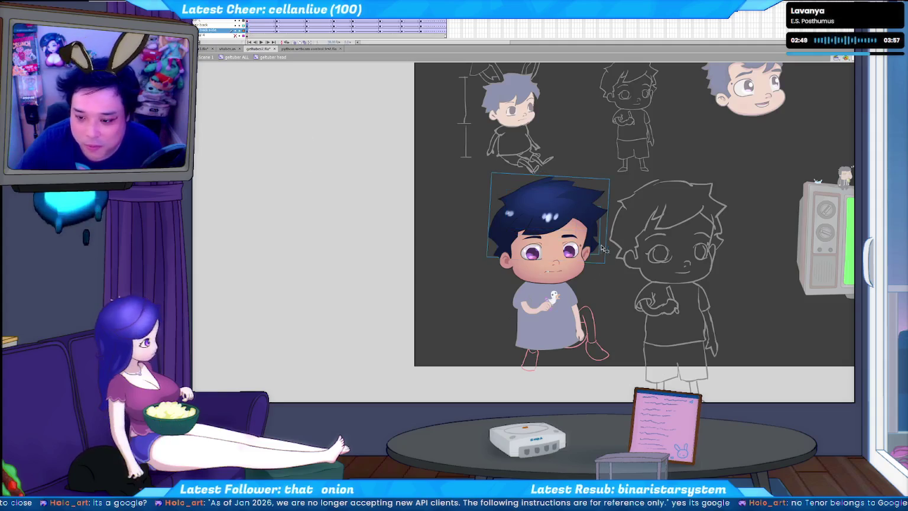
key("shift+Right")
key("shift+Right")
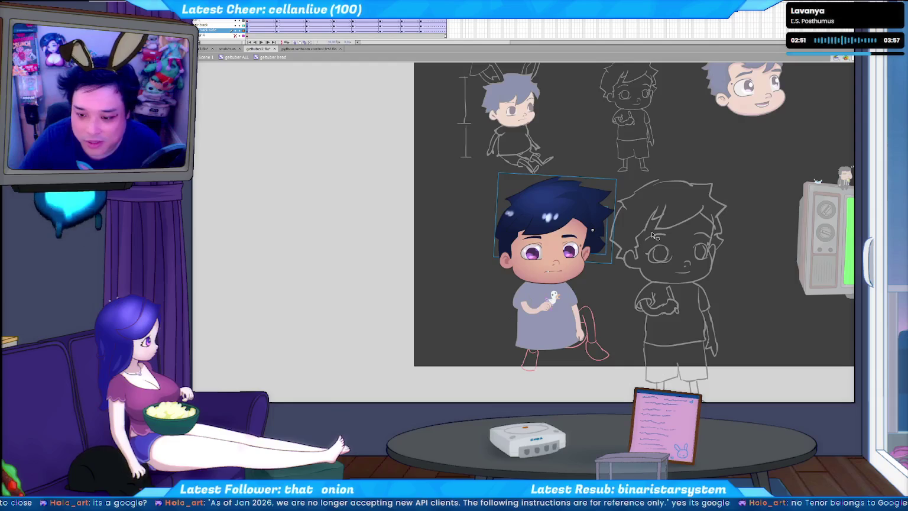
key("shift+Right")
key("shift+Right")
key("shift+Right")
key("shift+Right")
key("shift+Right")
key("shift+Right")
key("shift+Right")
key("shift+Right")
key("shift+Right")
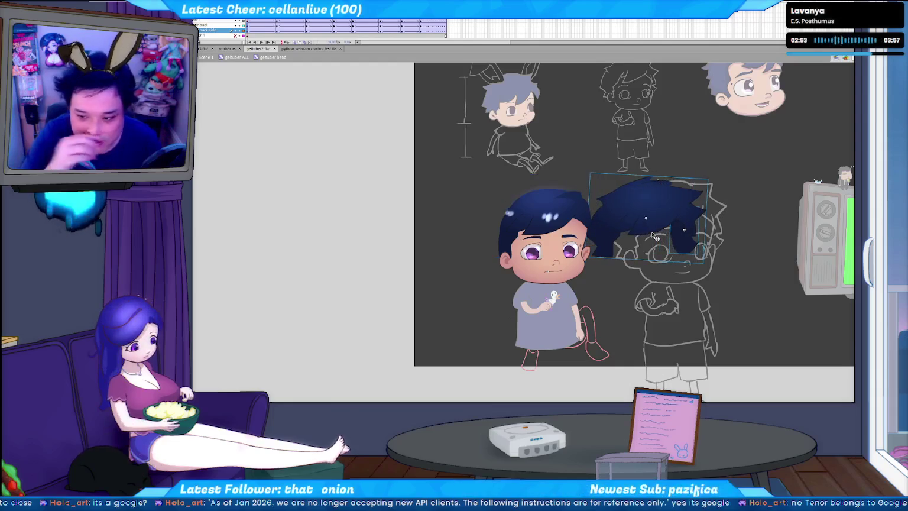
key("ctrl+z")
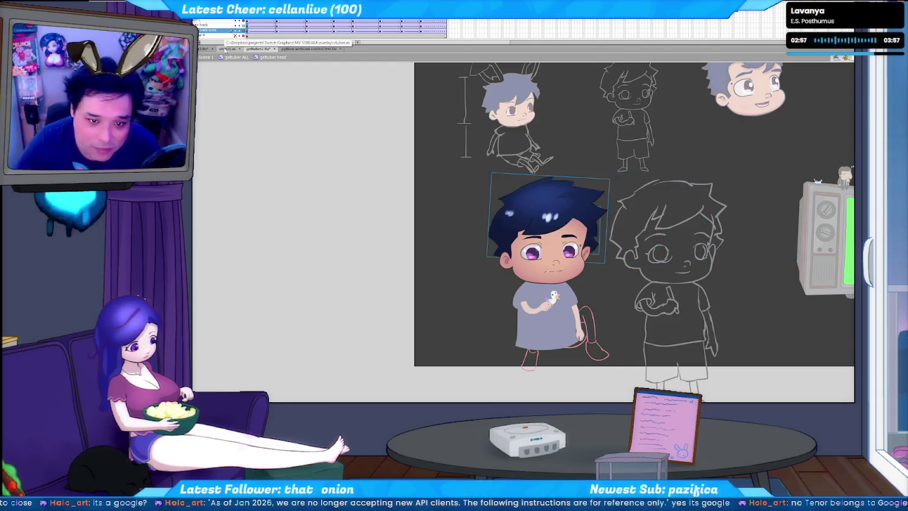
left_click(204, 48)
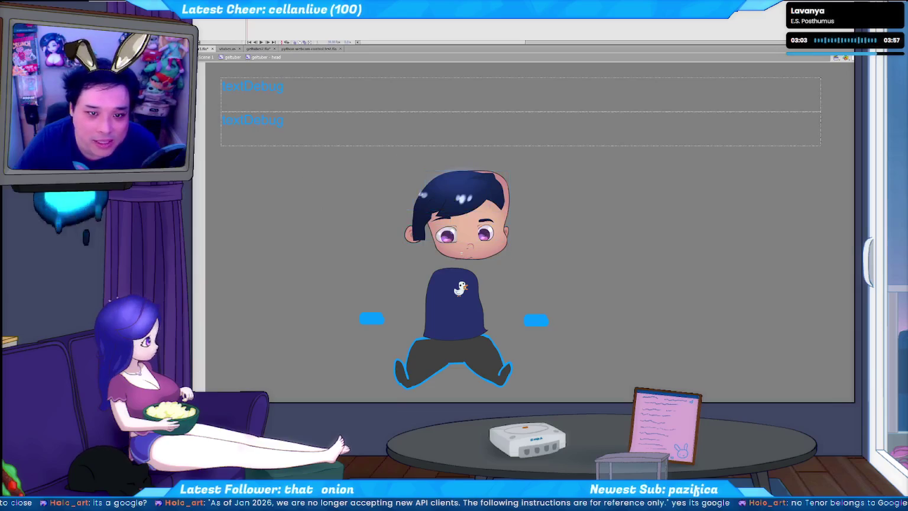
- Paste the spiky dark-blue hair in place on the rig head, adjust the selection, and save the rig
key("ctrl+shift+v")
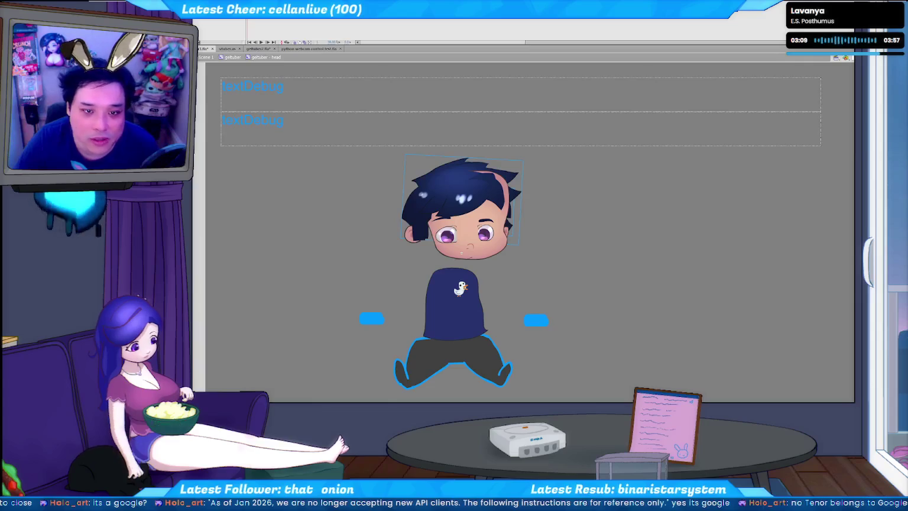
key("Escape")
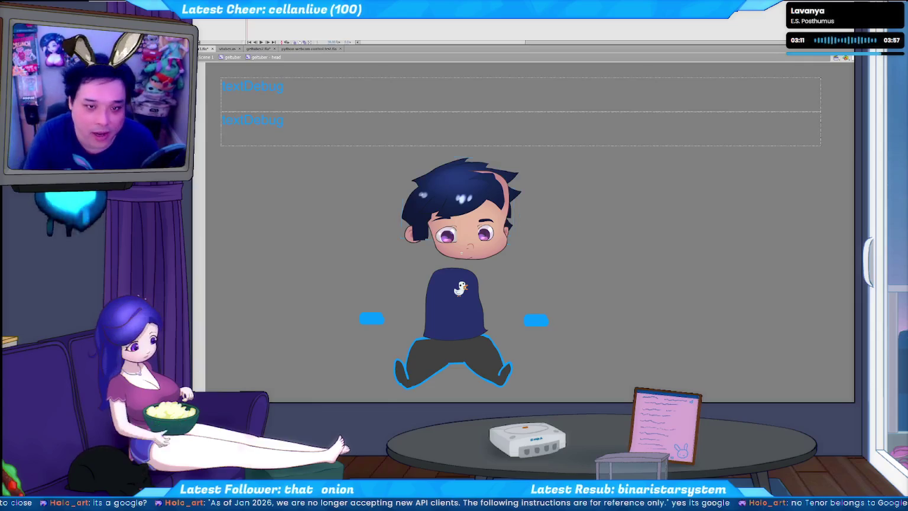
key("ctrl+a")
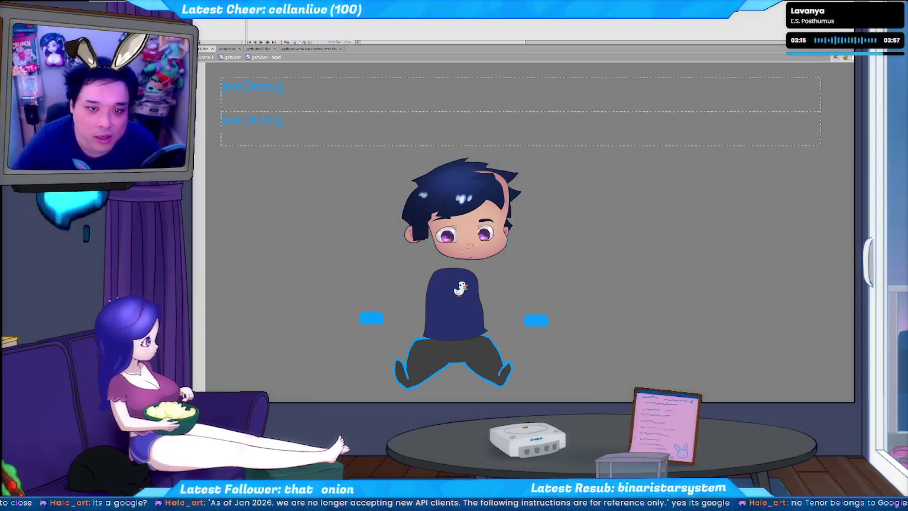
key("ctrl+g")
key("ctrl+shift+a")
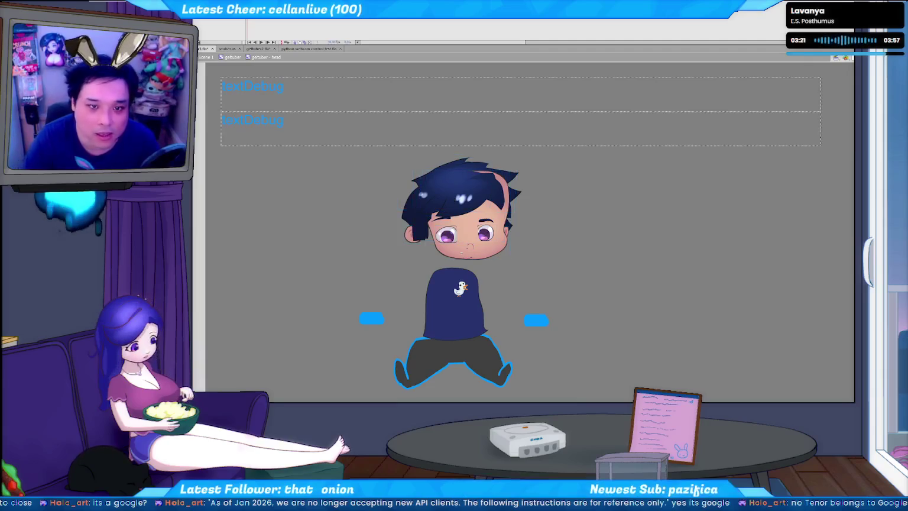
key("ctrl+s")
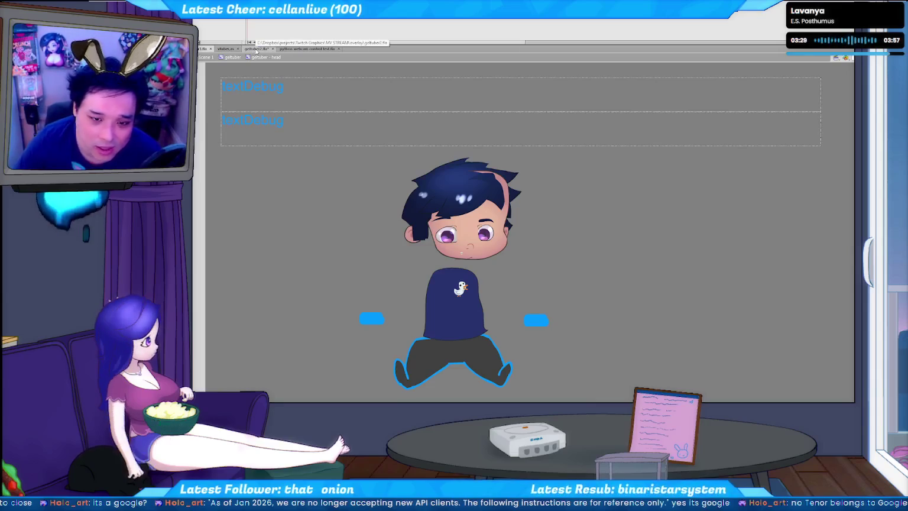
left_click(257, 49)
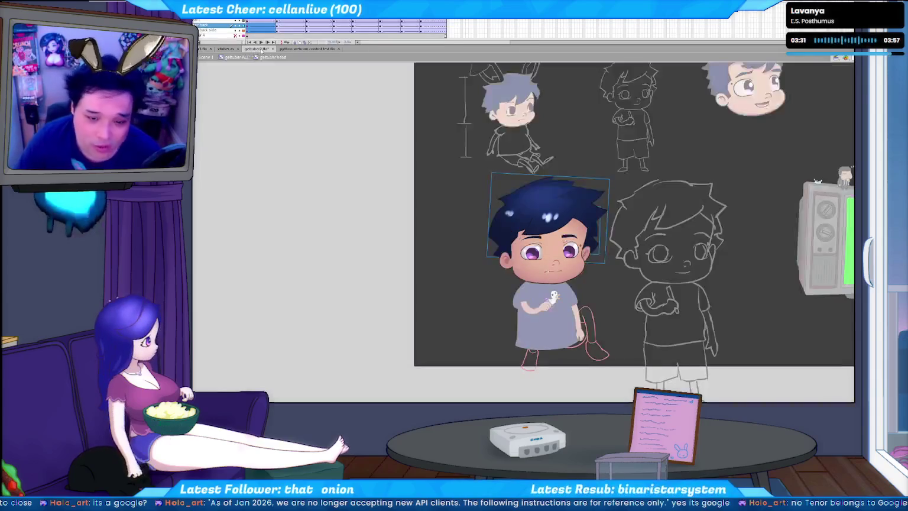
left_click(377, 185)
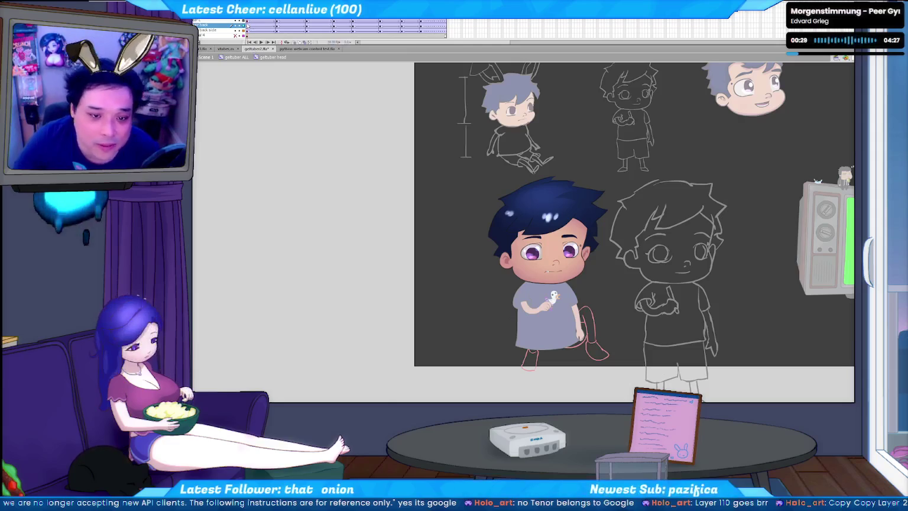
left_click(247, 23)
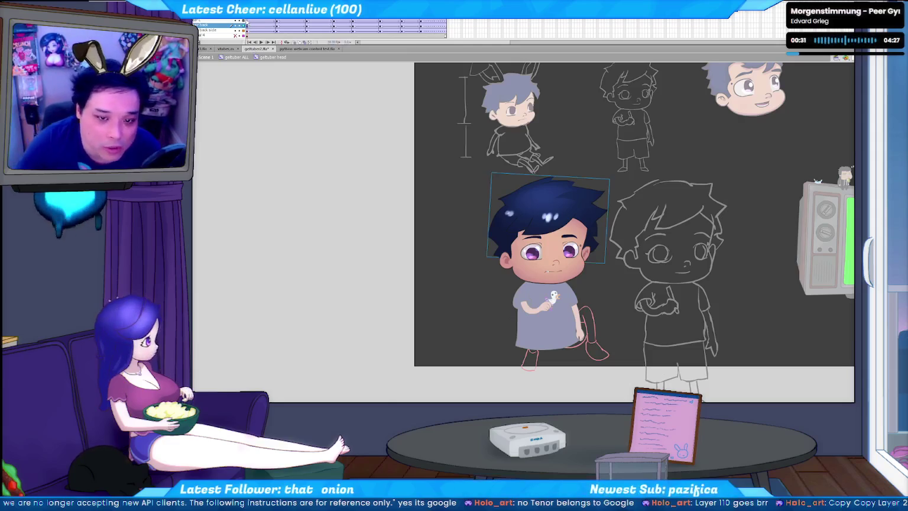
left_click(247, 23)
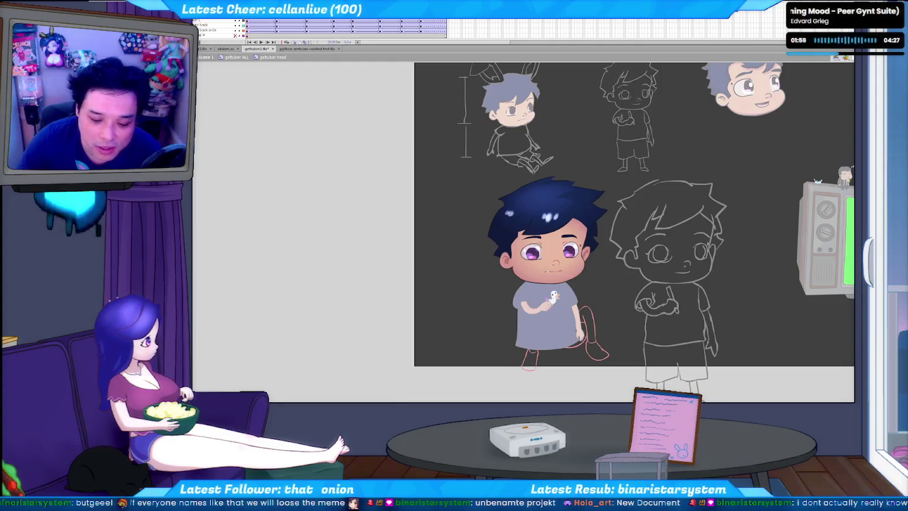
- Open Google Translate in a new Firefox tab
key("alt+Tab")
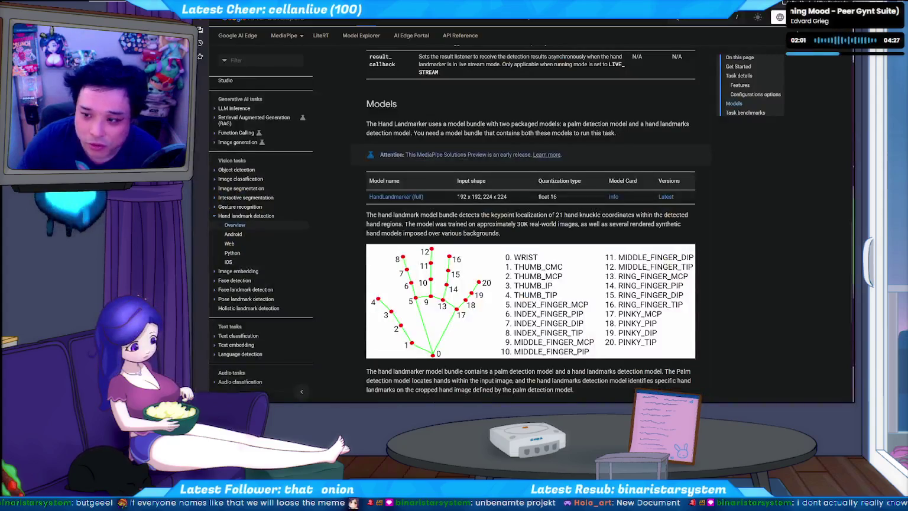
key("ctrl+t")
key("ctrl+v")
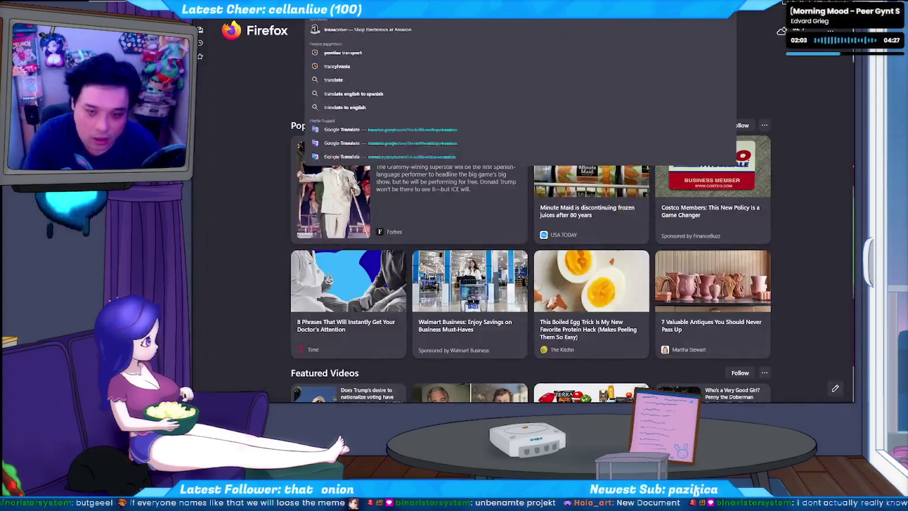
key("Return")
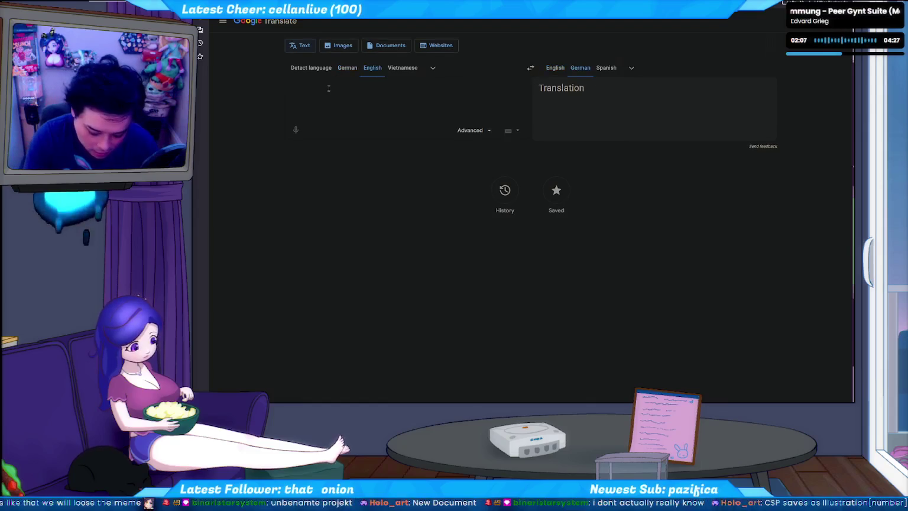
- Translate 'unnamed project' into German ('unbenanntes Projekt'), then go back to the MediaPipe docs tab
type("unamed projtec")
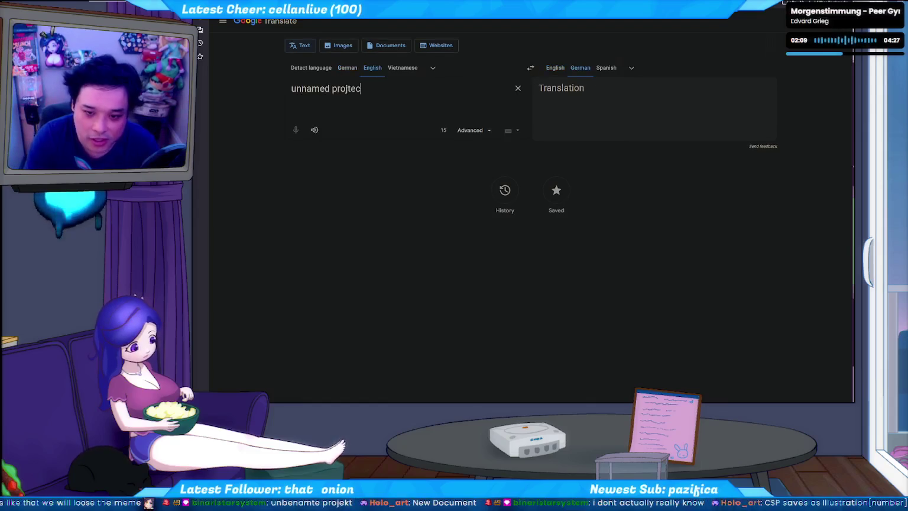
key("BackSpace")
key("BackSpace")
type("ect")
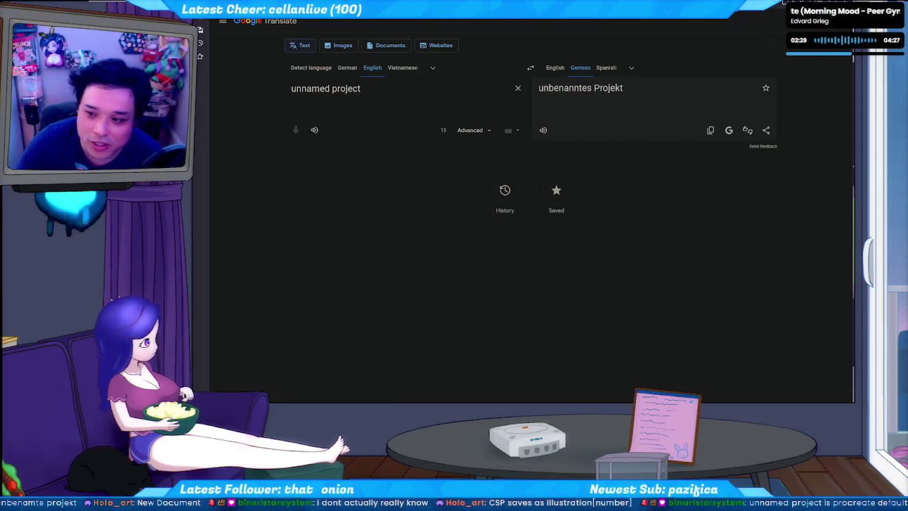
key("ctrl+Tab")
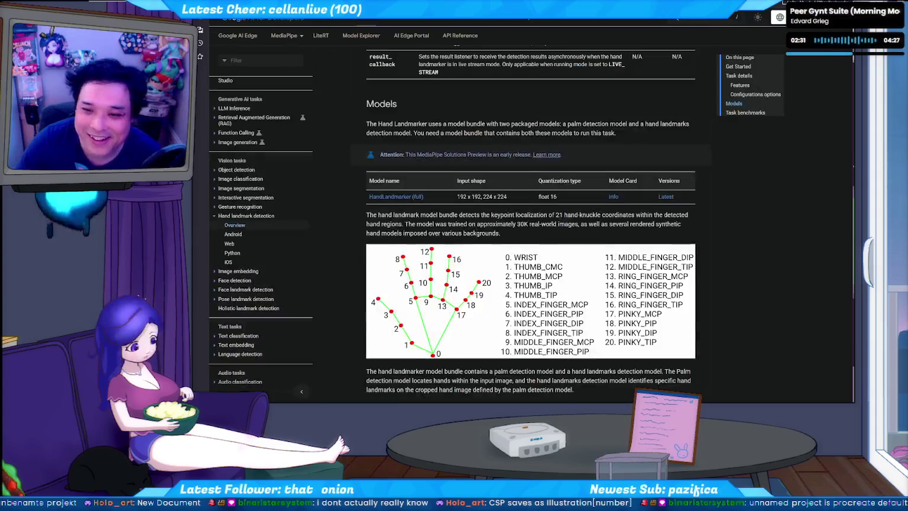
- Switch from the Hand Landmarker docs back to the Flash character sheet
key("alt+Tab")
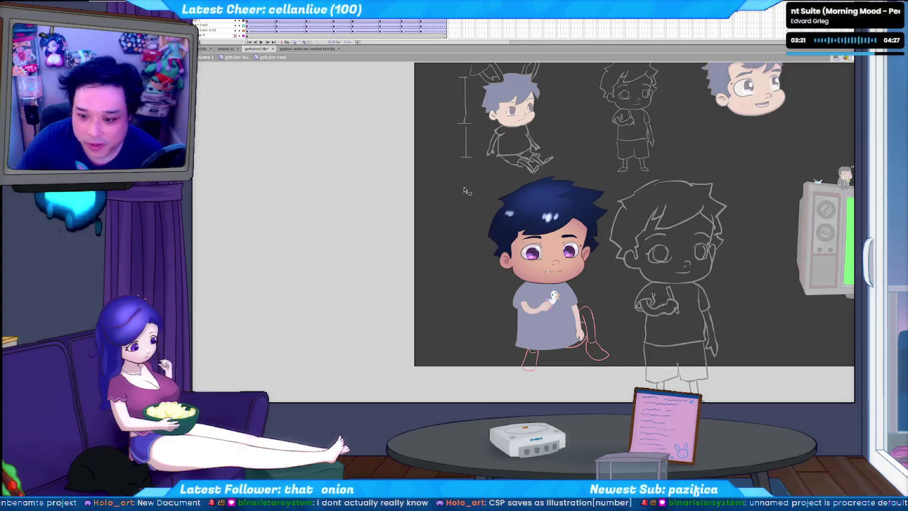
- Exit the head symbol and select both shirt arm pieces, including the bird-holding arm
left_click(539, 219)
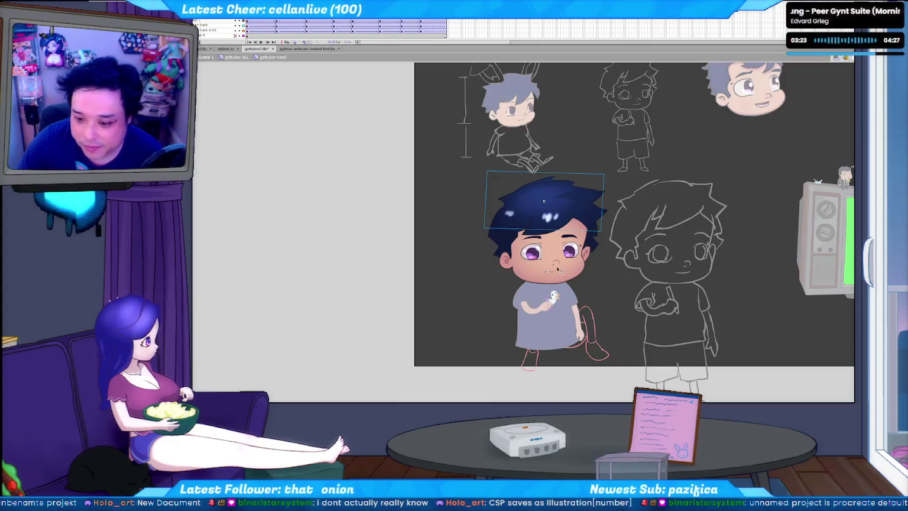
double_click(533, 314)
left_click(533, 315)
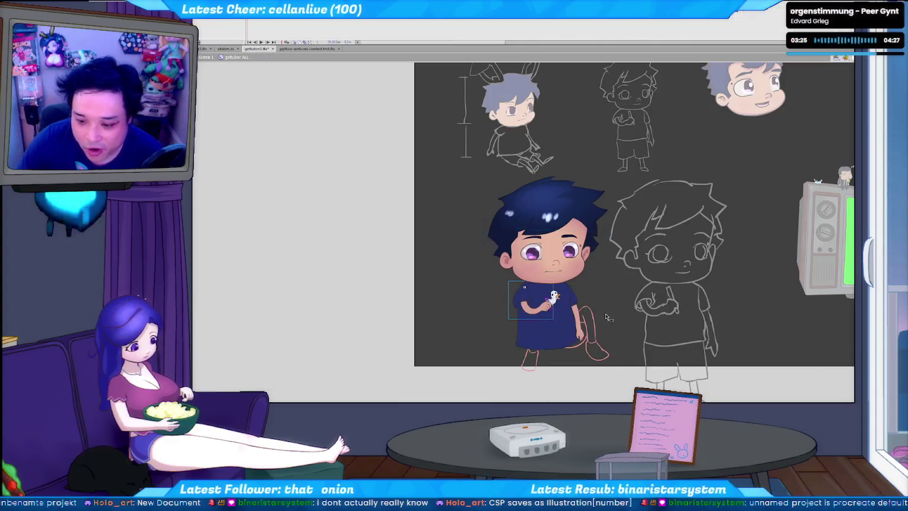
left_click(580, 319, "shift")
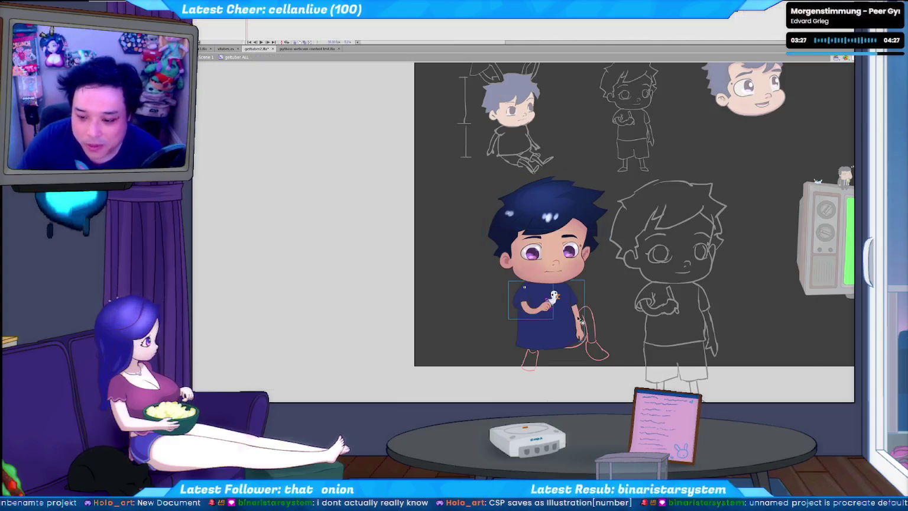
left_click(473, 309)
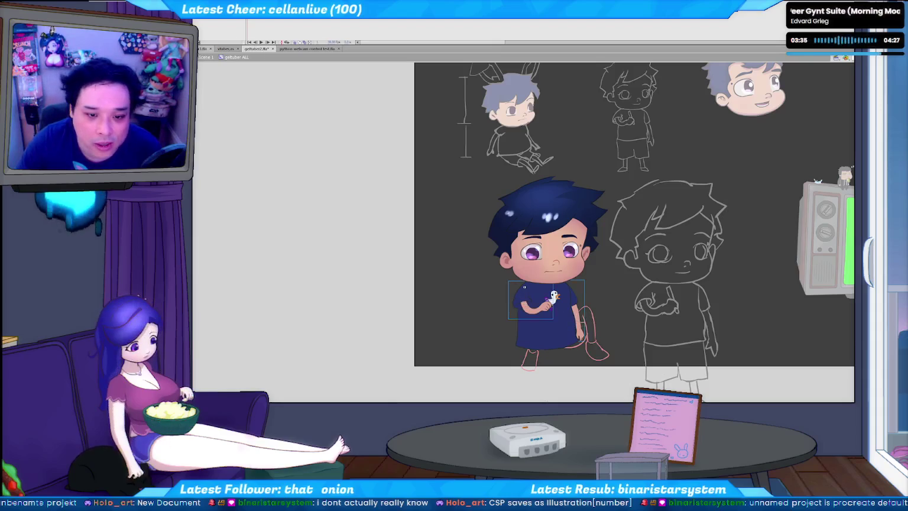
double_click(523, 287)
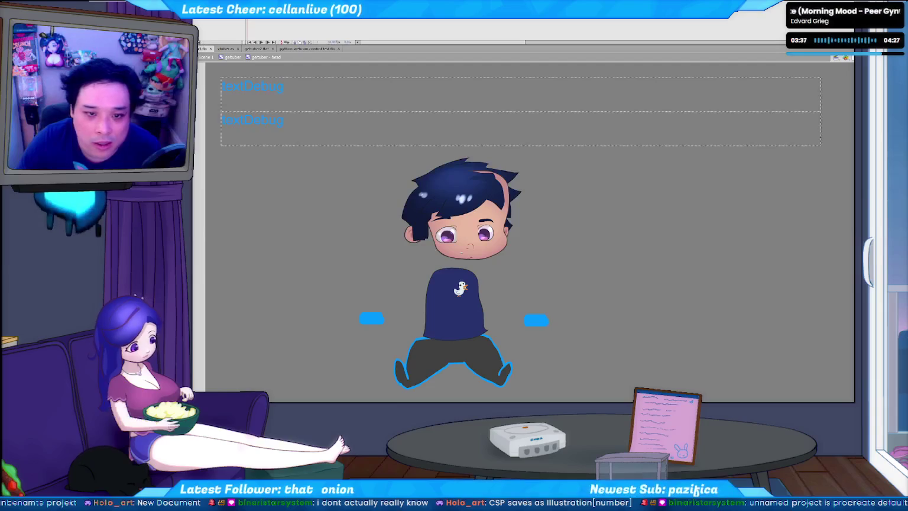
- Paste the two arm symbols into the rig's main timeline and drag them onto the navy torso
key("ctrl+e")
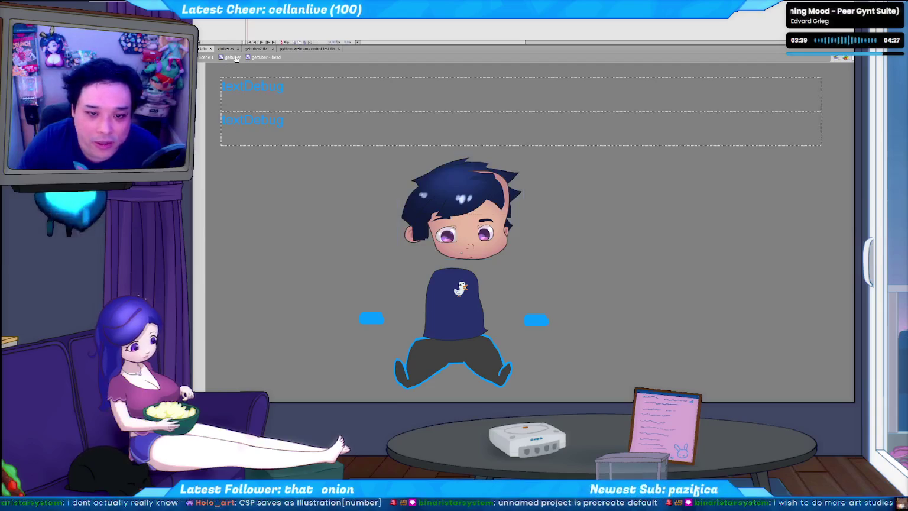
left_click(485, 310)
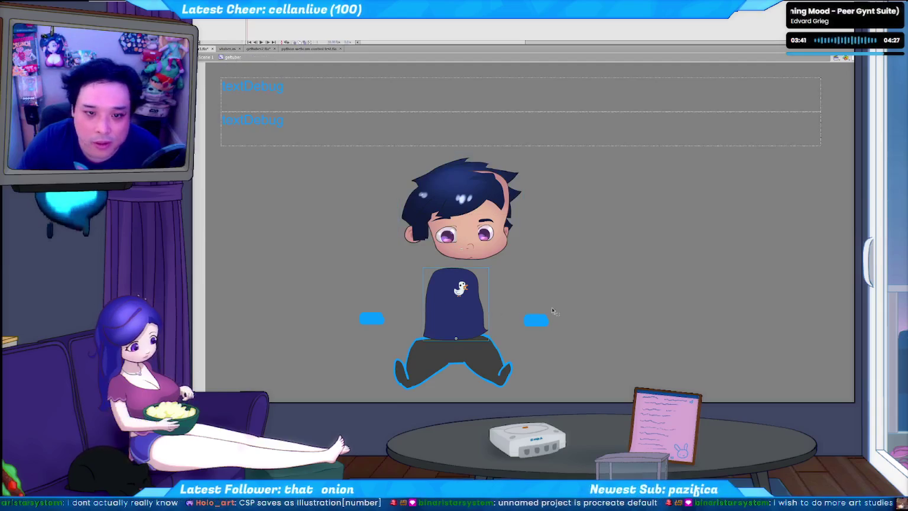
key("ctrl+shift+v")
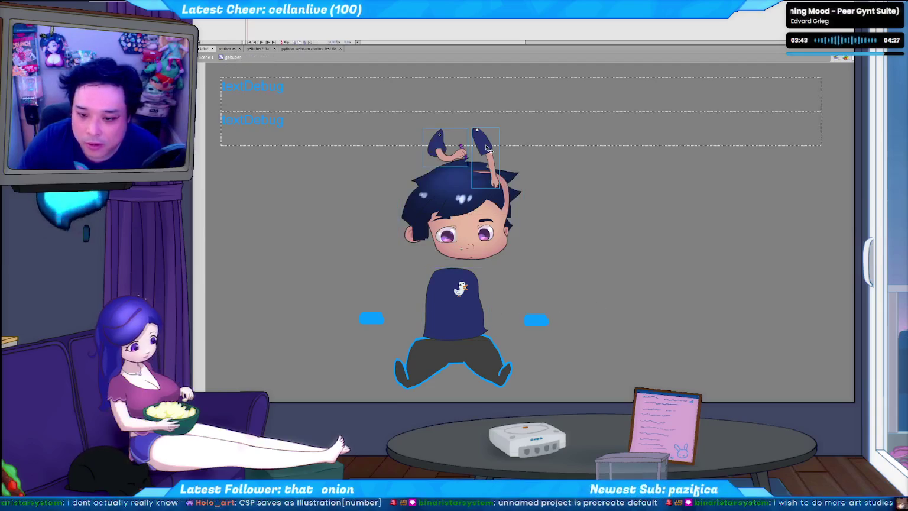
left_click_drag(487, 147, 481, 291)
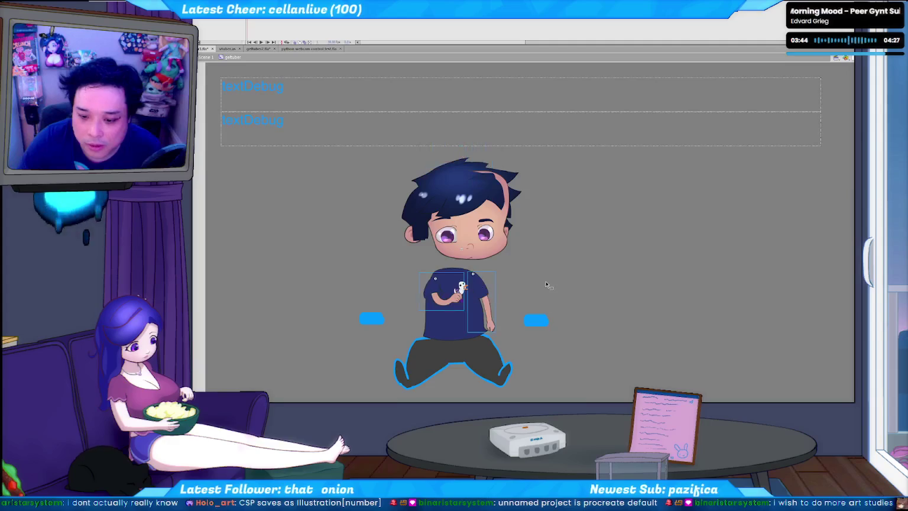
- Fine-tune the arms' position on the navy shirt with arrow-key nudges
key("shift+Left")
key("shift+Up")
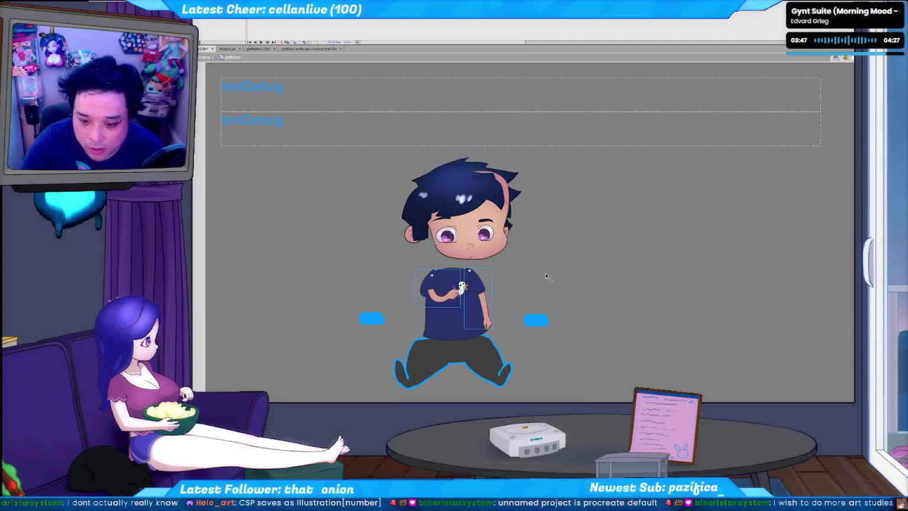
key("Right")
key("Right")
key("Right")
key("Down")
key("Down")
key("Down")
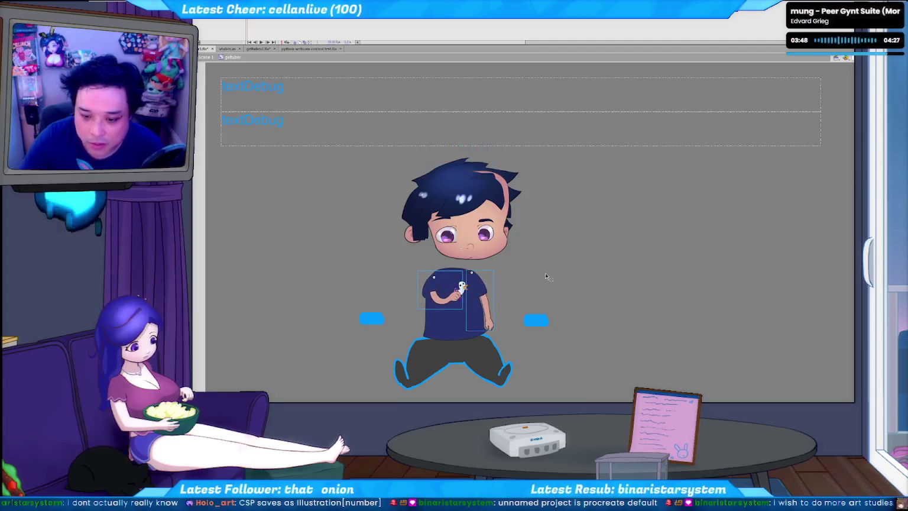
left_click(488, 299)
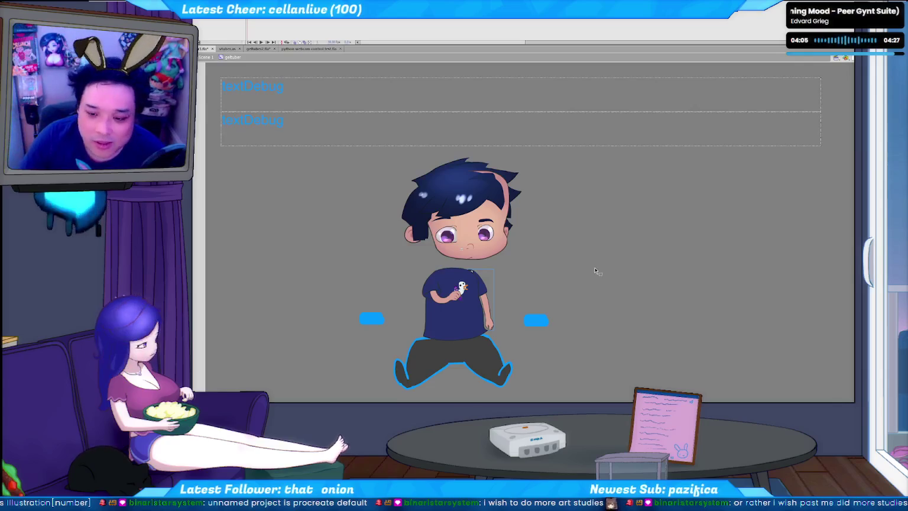
left_click(471, 261)
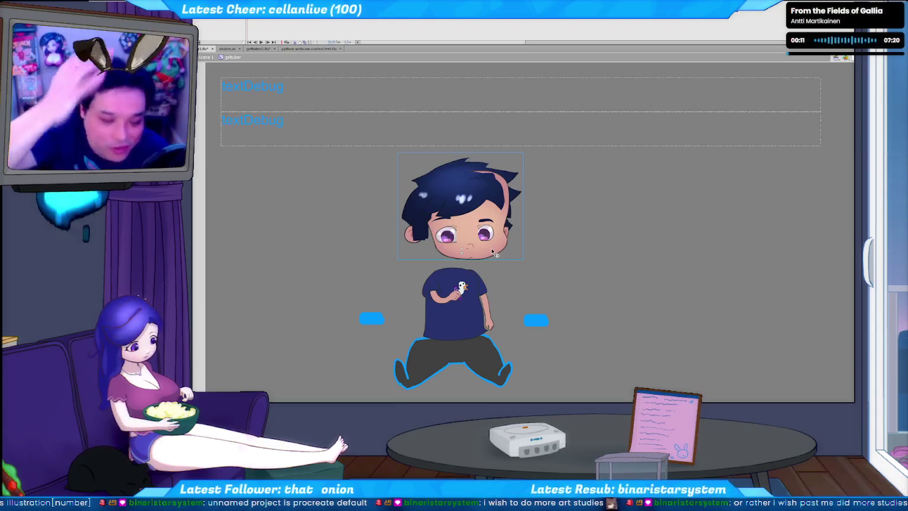
- Inside the head symbol, drag and arrow-nudge the face piece into place under the hair
double_click(494, 253)
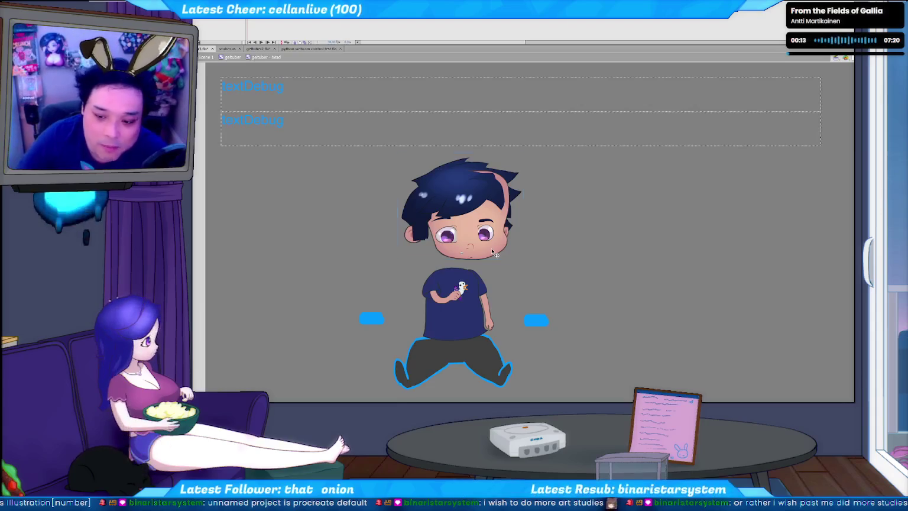
left_click(499, 253)
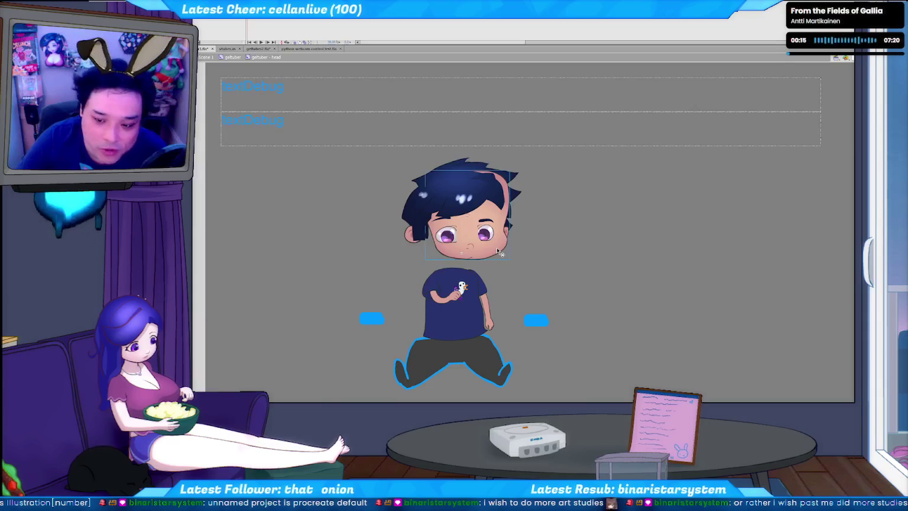
left_click_drag(529, 245, 522, 251)
key("Up")
key("Right")
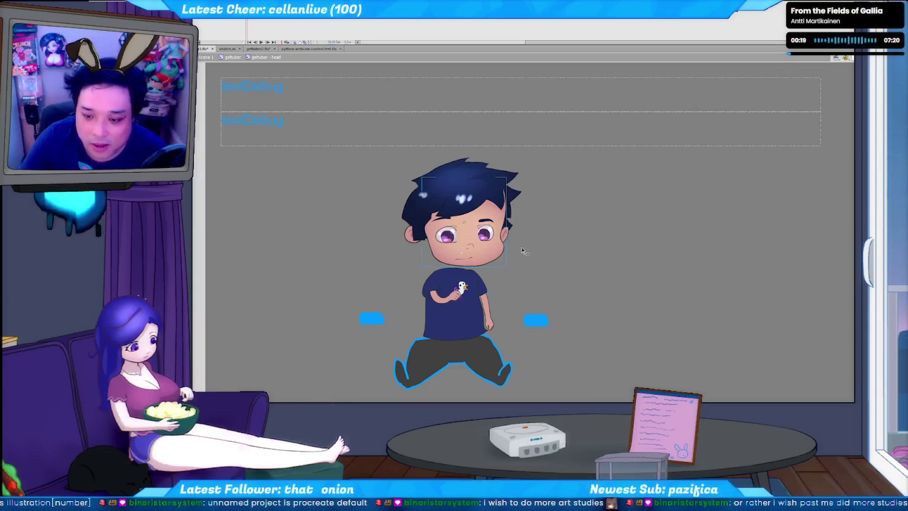
key("Left")
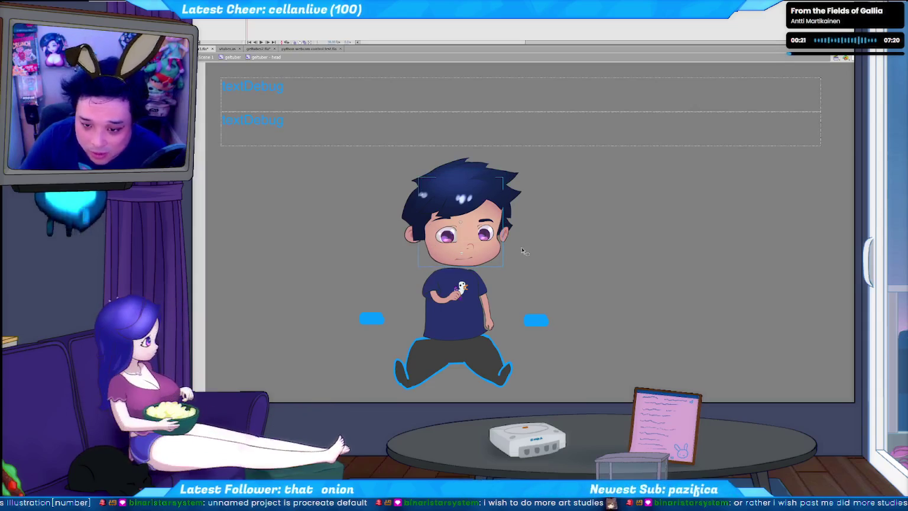
key("Left")
key("Left")
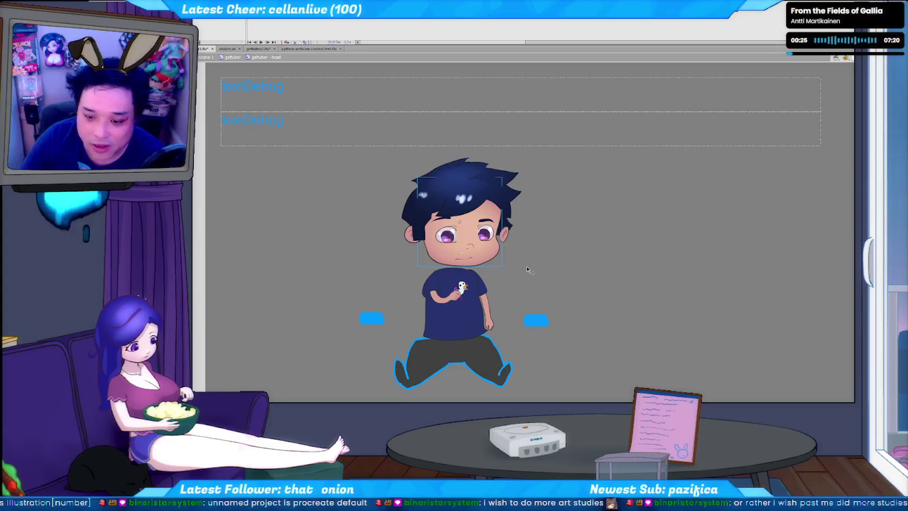
key("Down")
key("Down")
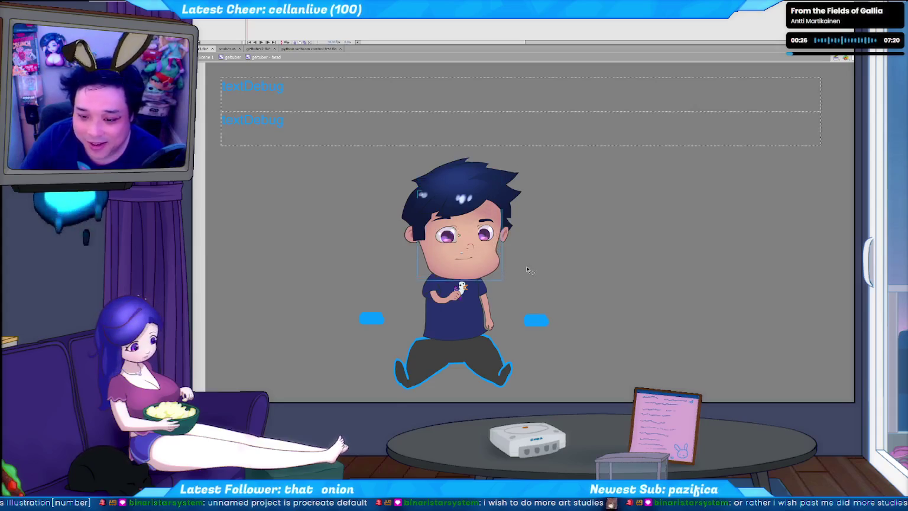
key("Up")
key("Up")
- Compare against the coloured sketch's head, then return to the rig and zoom in
left_click(259, 47)
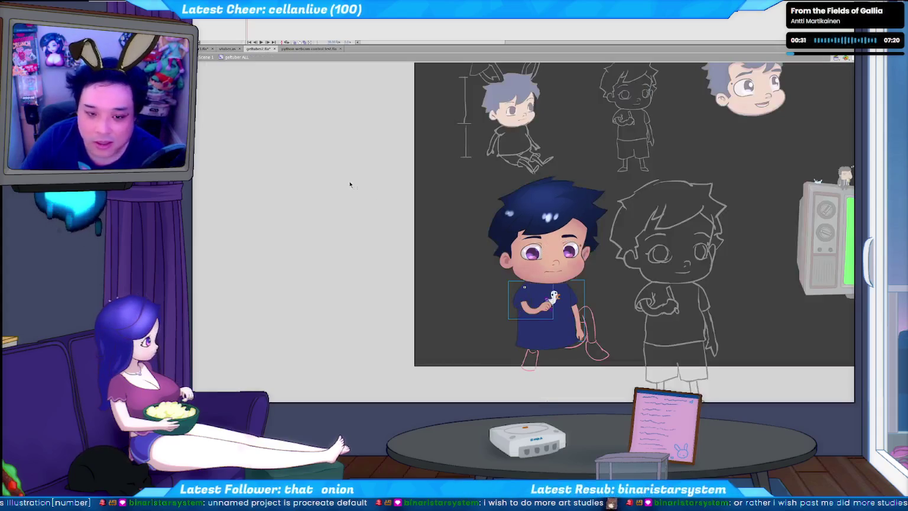
left_click(205, 49)
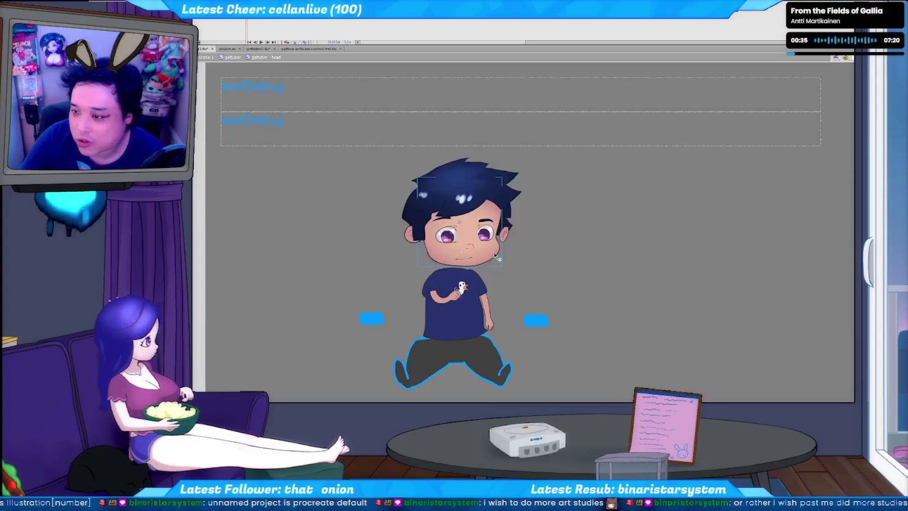
left_click(258, 49)
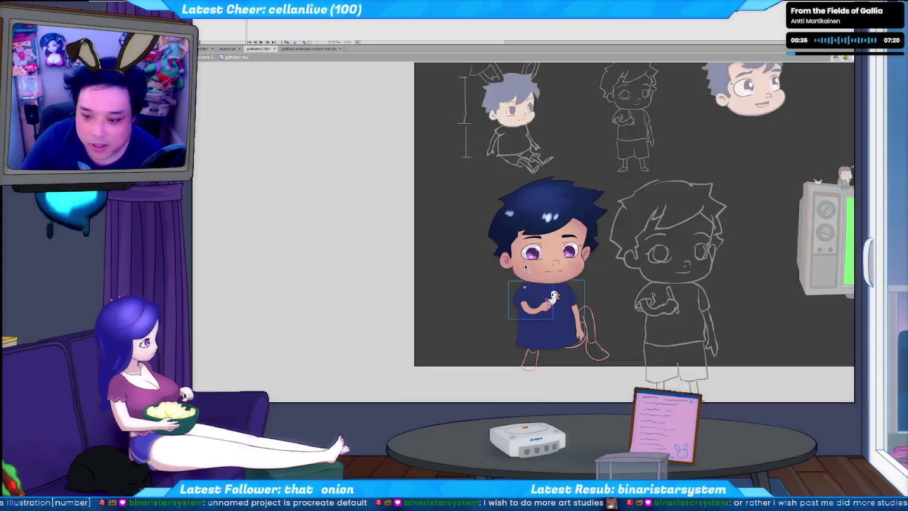
left_click(580, 275)
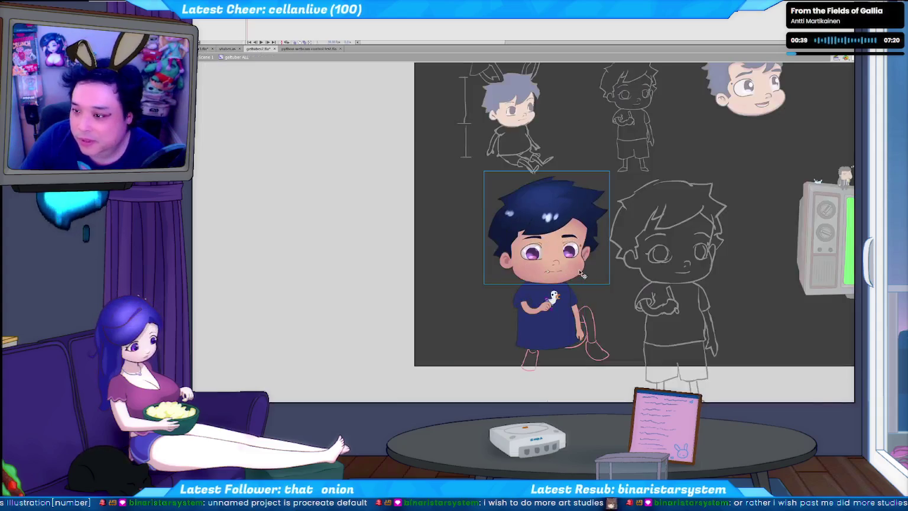
double_click(581, 274)
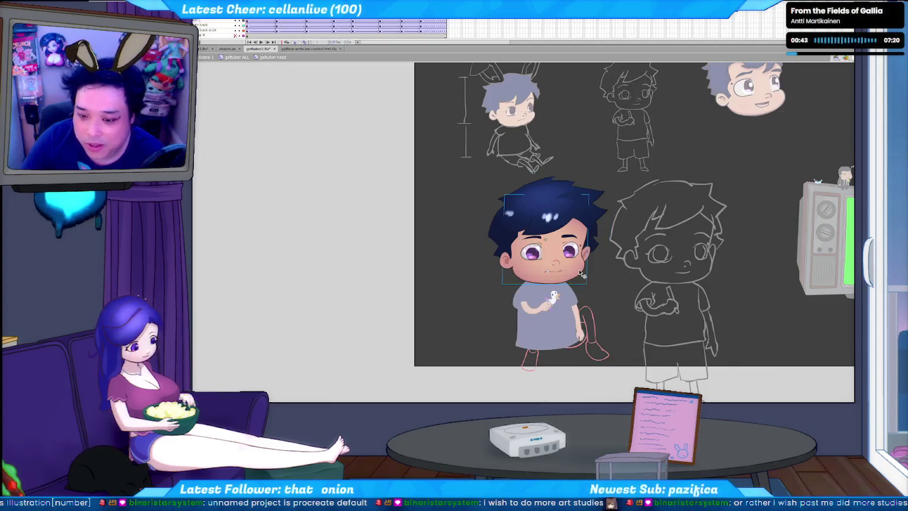
left_click(203, 49)
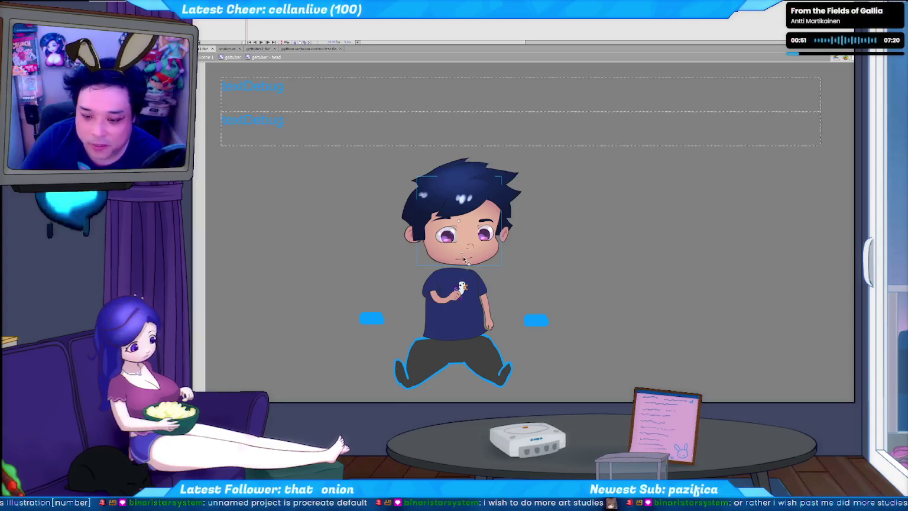
left_click(537, 266)
key("ctrl+equal")
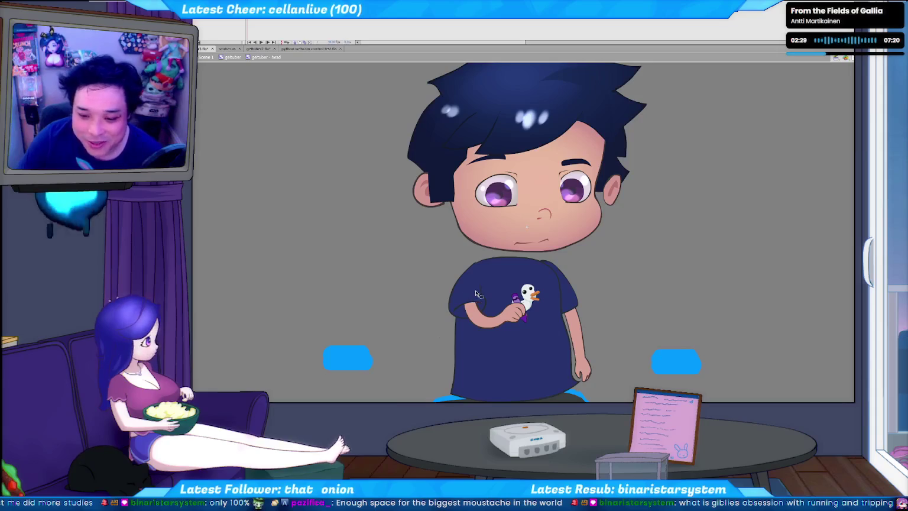
- Select the arms and nudge the right arm slightly left
double_click(609, 302)
left_click(513, 311)
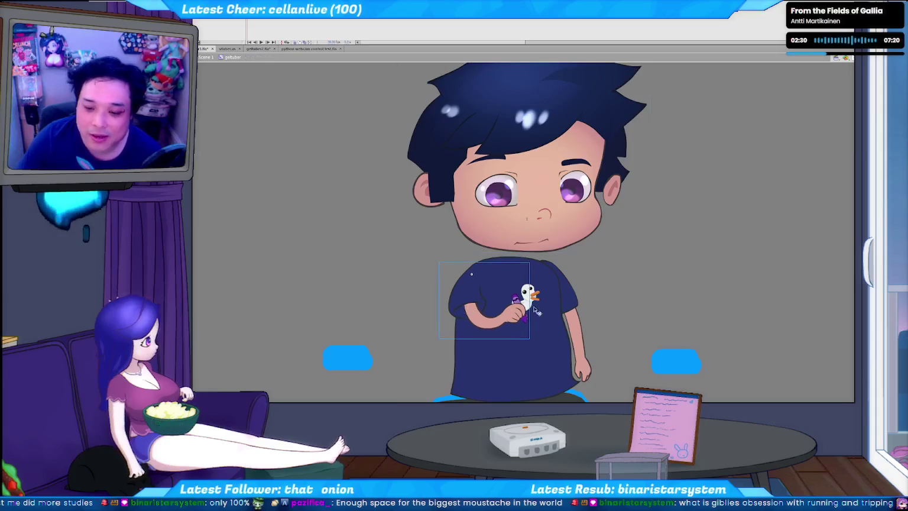
left_click(572, 304)
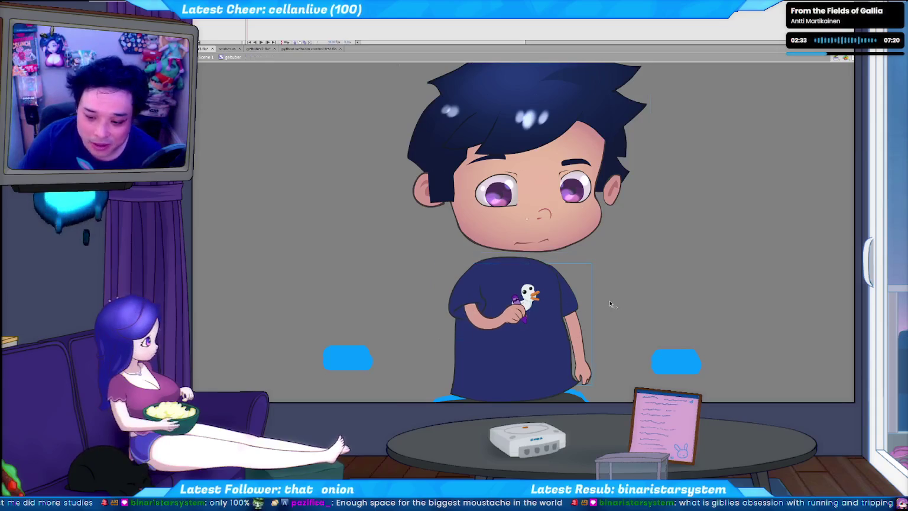
key("Left")
key("Left")
key("Left")
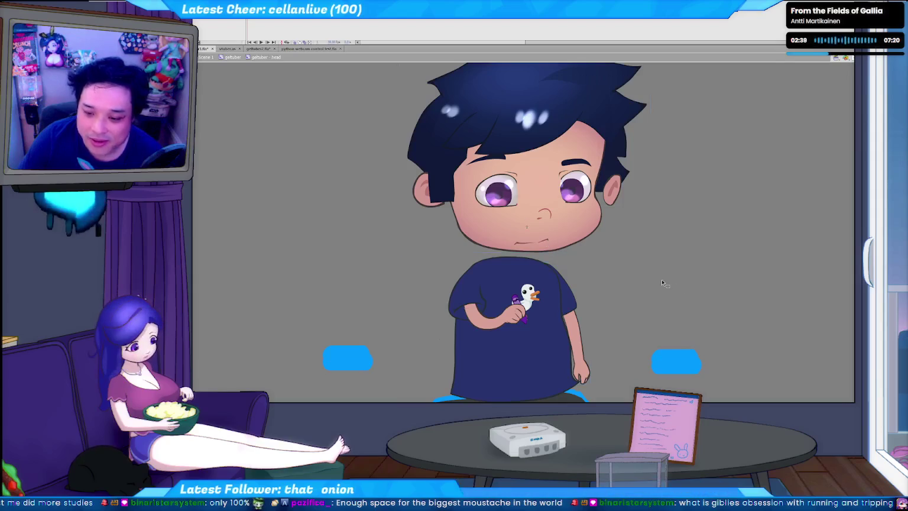
- Inside the head, move the left eye a little left, checking the sketch sheet
double_click(543, 222)
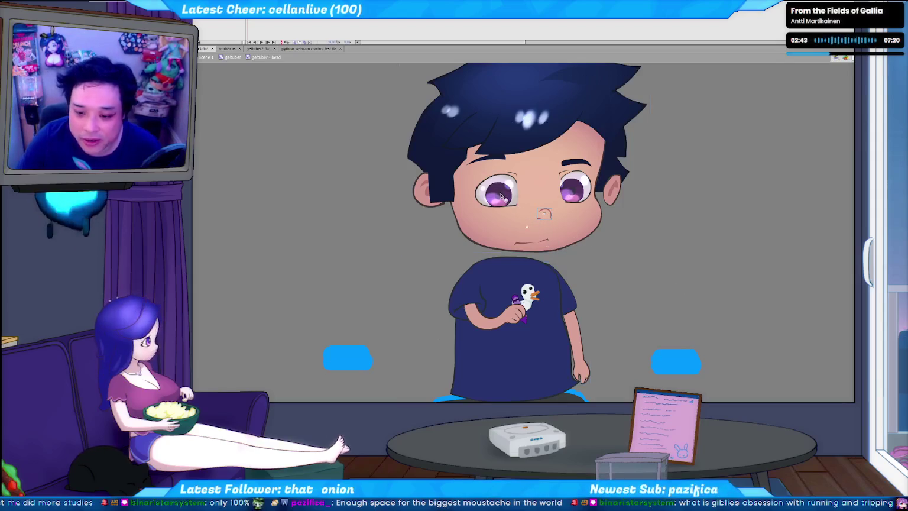
left_click_drag(574, 196, 565, 192)
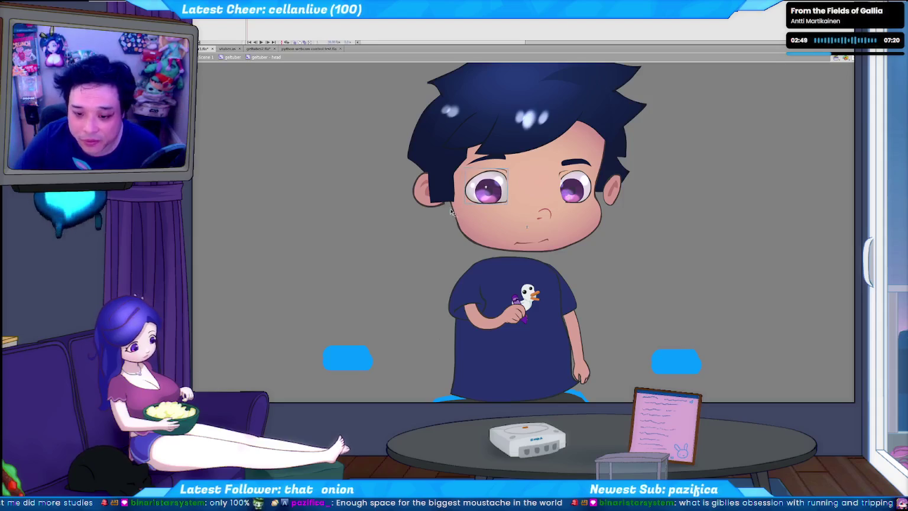
left_click(265, 50)
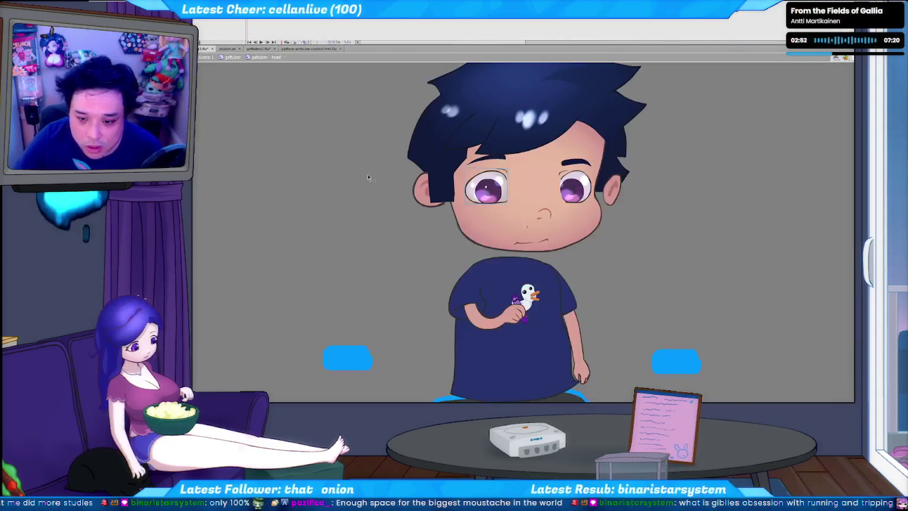
left_click(206, 49)
- Arrow-nudge the left ear right and down so it tucks in against the head
left_click(423, 189)
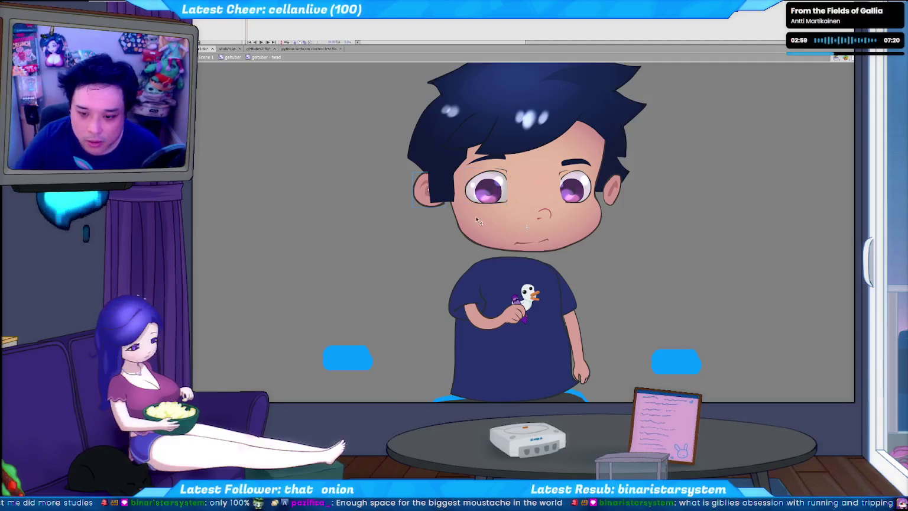
left_click(438, 195)
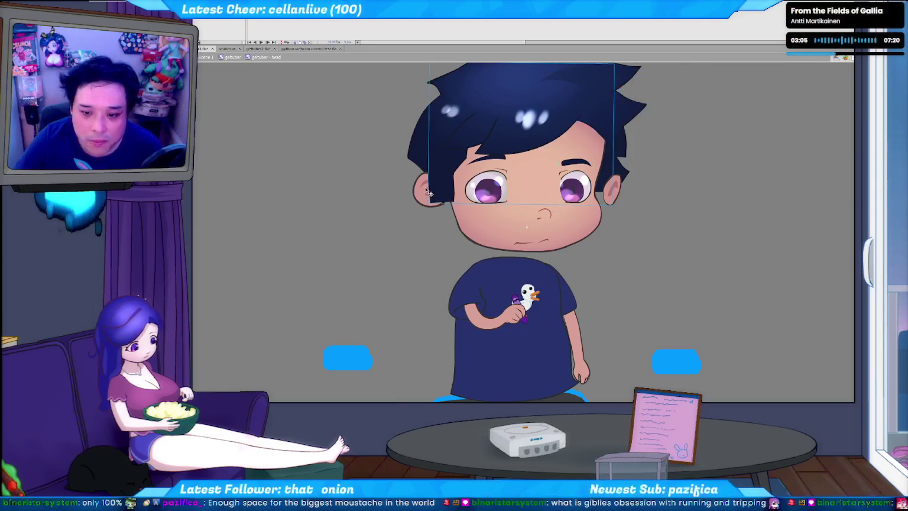
left_click(423, 191)
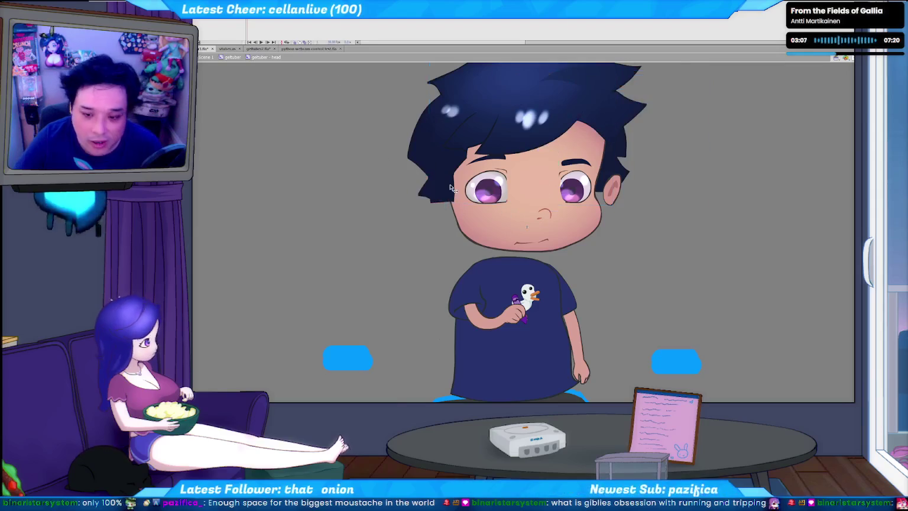
key("Right")
key("Right")
key("Right")
key("Right")
key("Right")
key("Down")
key("Right")
key("Down")
key("Down")
key("Down")
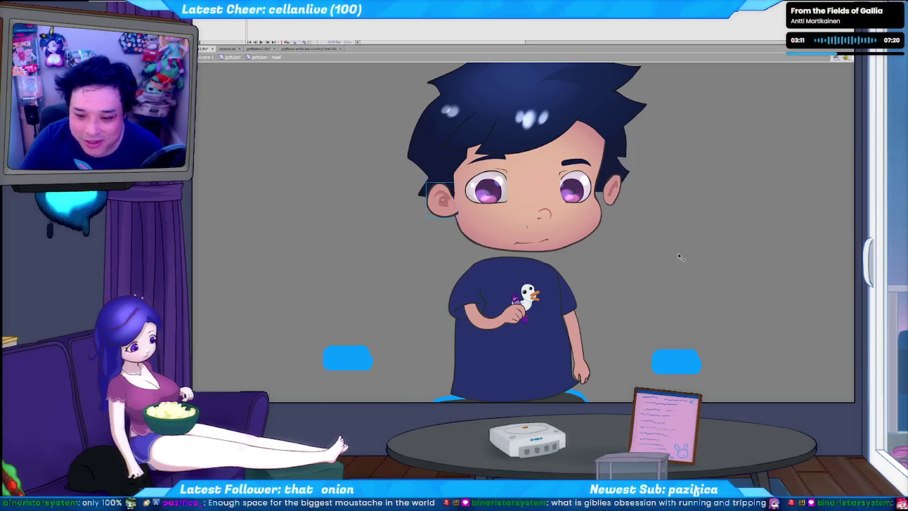
key("Down")
key("Down")
key("Down")
key("Right")
key("Left")
key("Right")
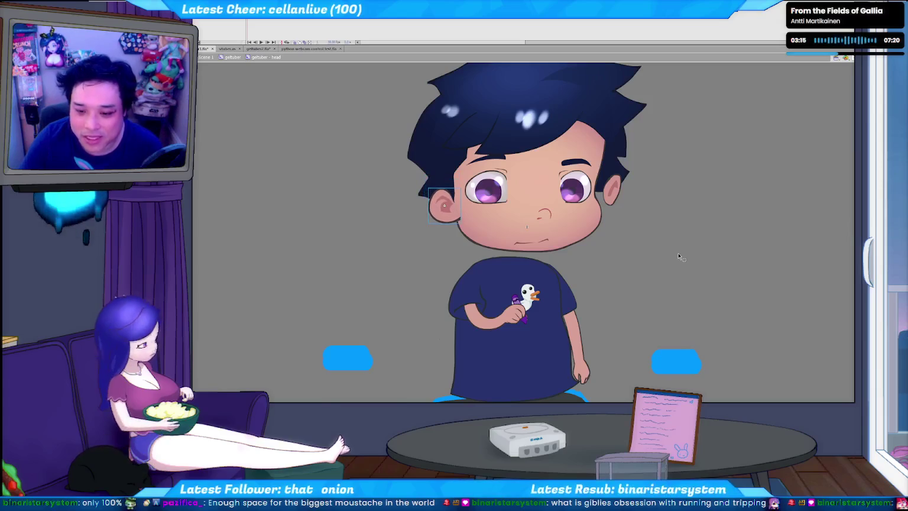
key("Left")
key("Left")
key("Left")
key("Right")
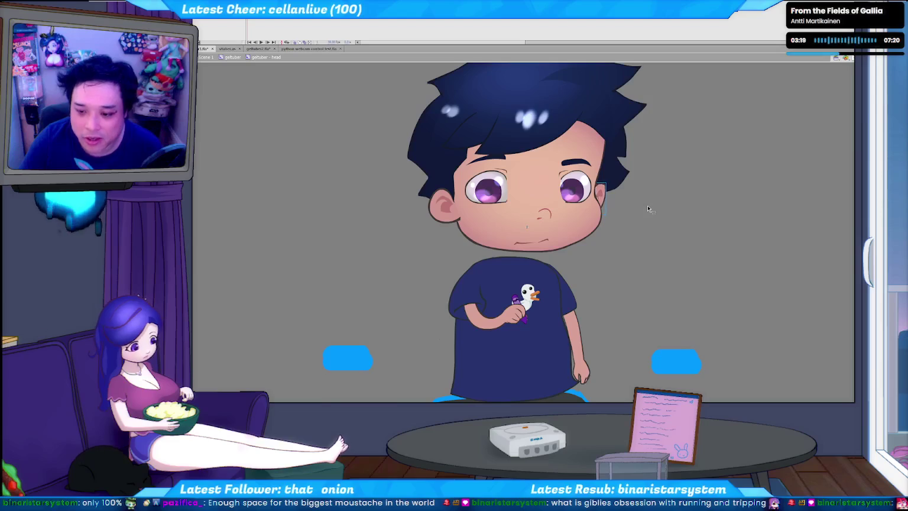
- Select the mouth and the whole head group, comparing with the sketch sheet
left_click(541, 243)
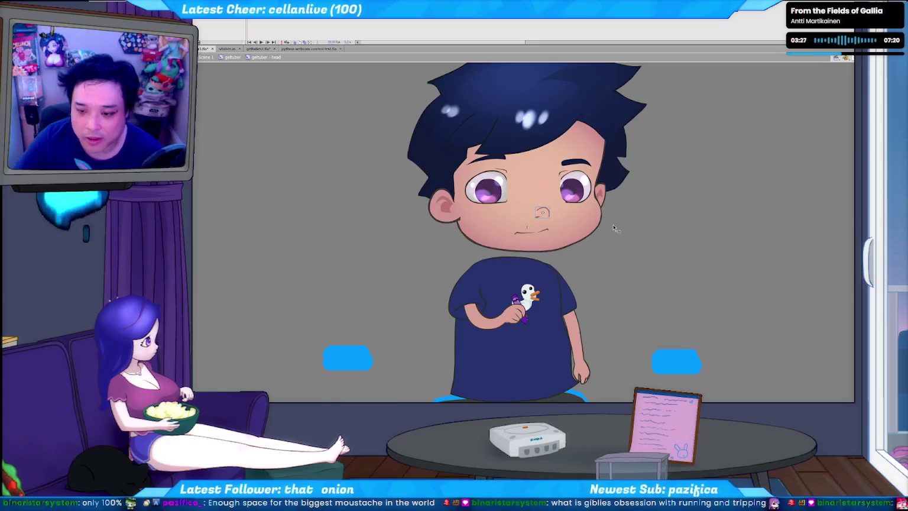
left_click(576, 242)
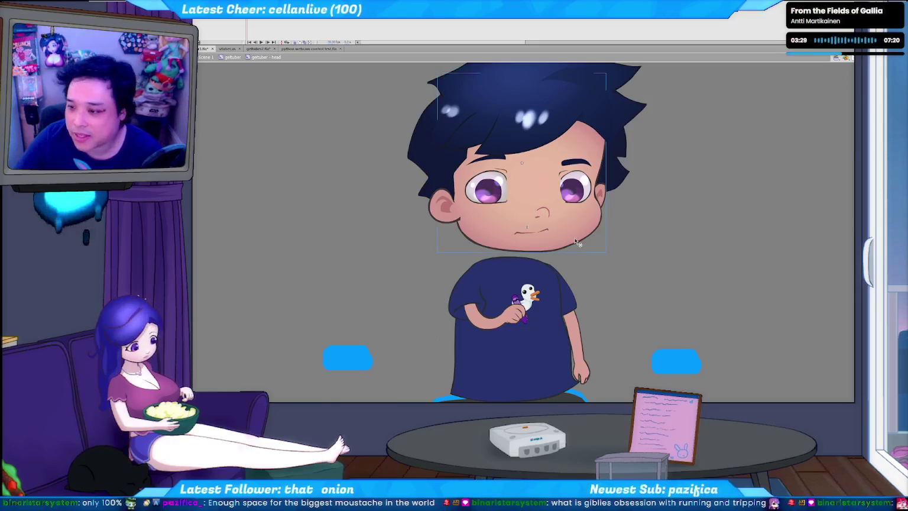
left_click(263, 51)
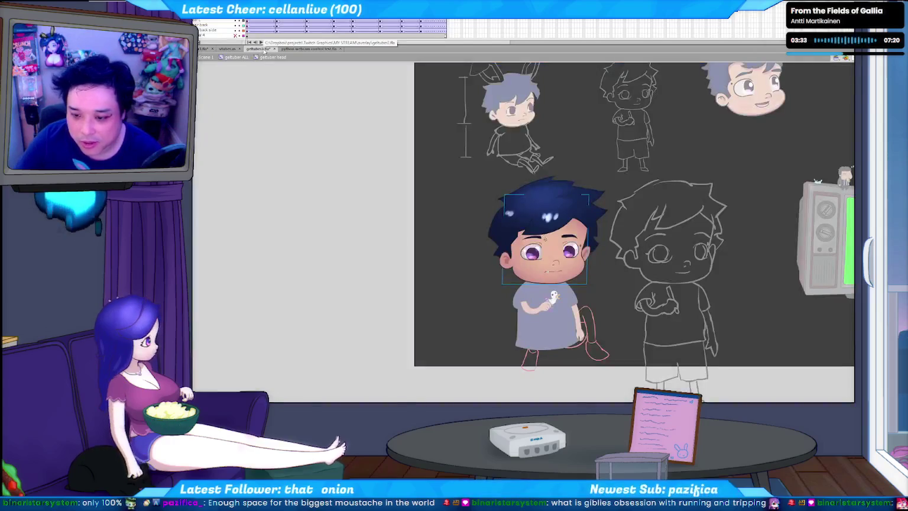
left_click(199, 49)
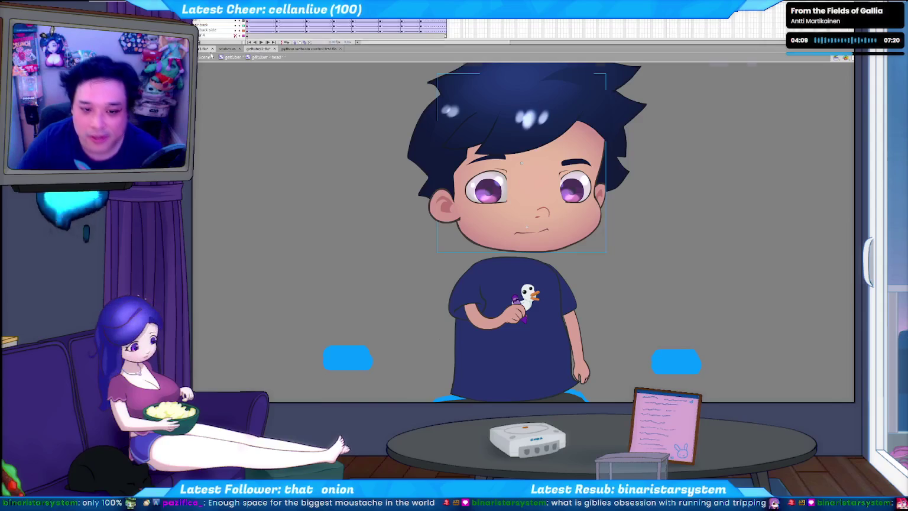
- Compare the eyes with the character sheet and select the right eye and its eyebrow
left_click(260, 49)
key("ctrl+Tab")
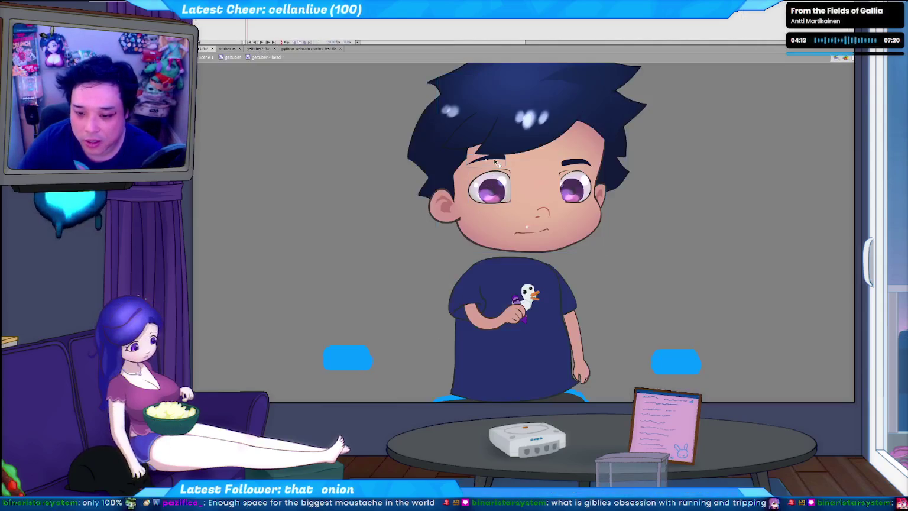
left_click(570, 164)
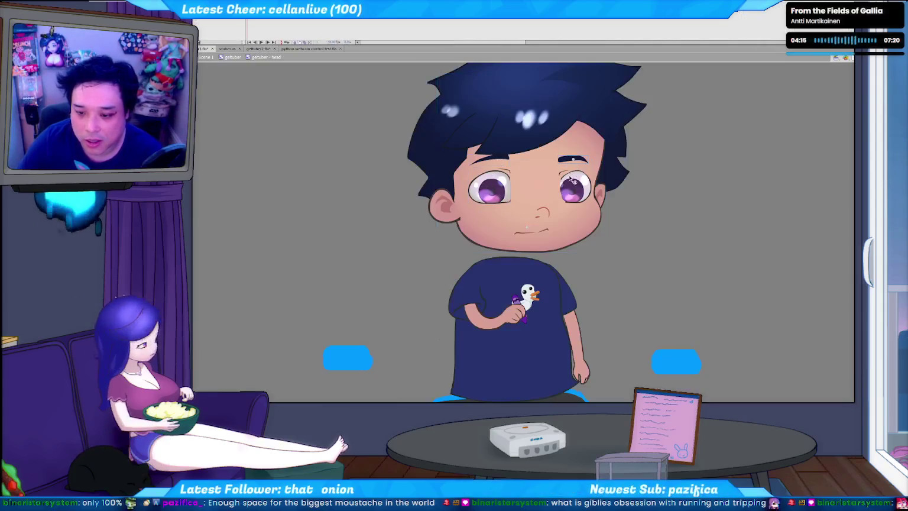
left_click(572, 188)
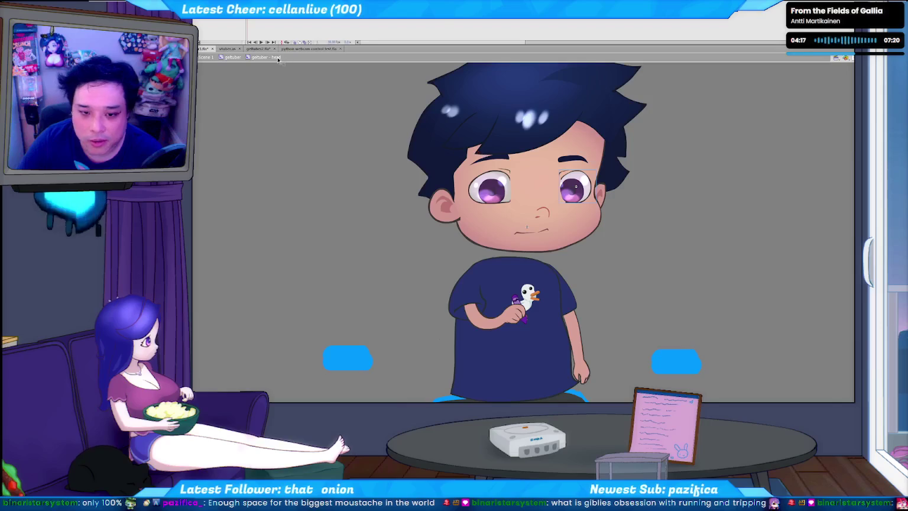
left_click(235, 56)
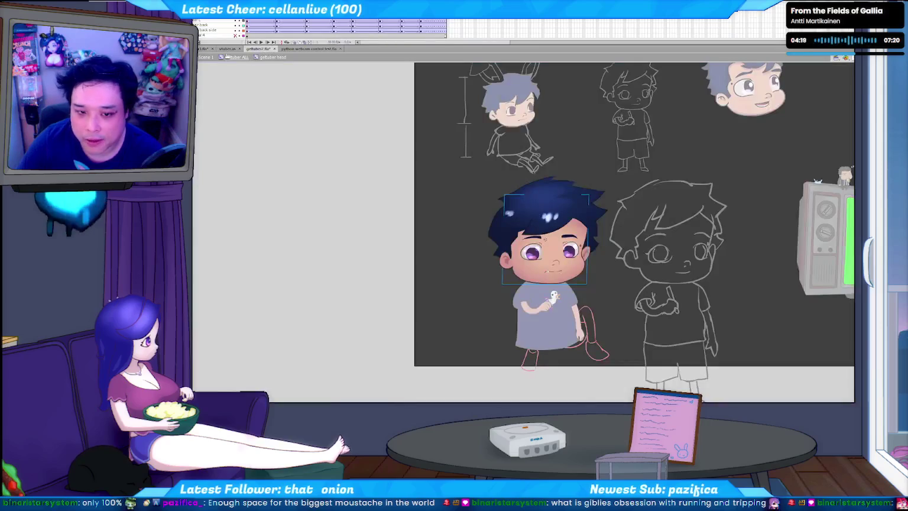
left_click(273, 57)
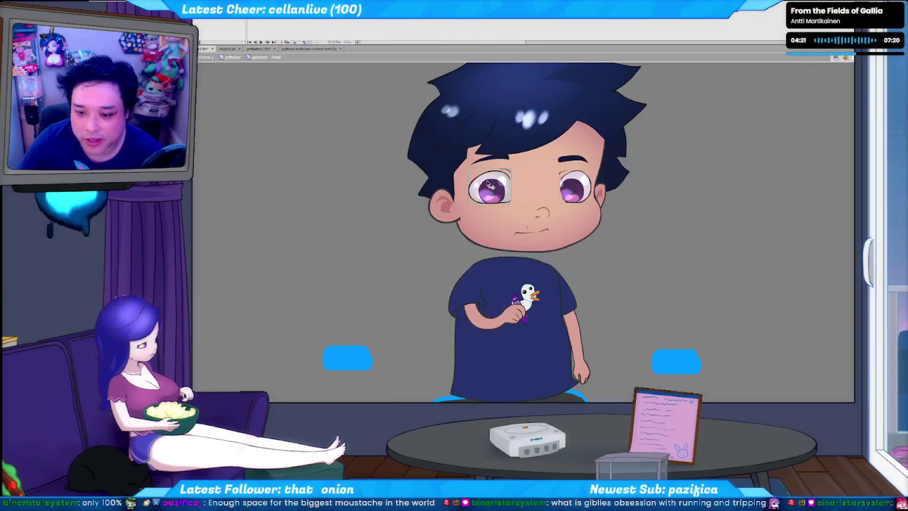
left_click(572, 190)
left_click(566, 164)
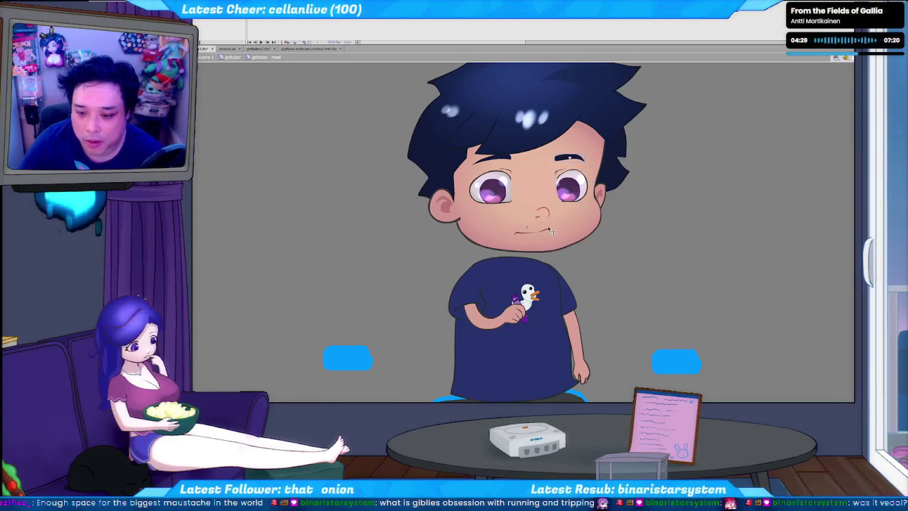
- Swap in a different nose and mouth drawing, checking it against the character sheet
left_click(256, 51)
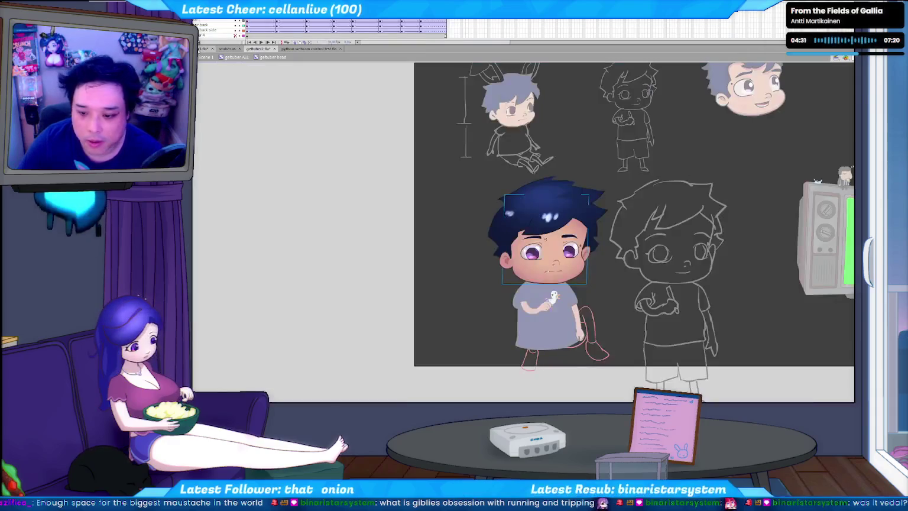
left_click(204, 48)
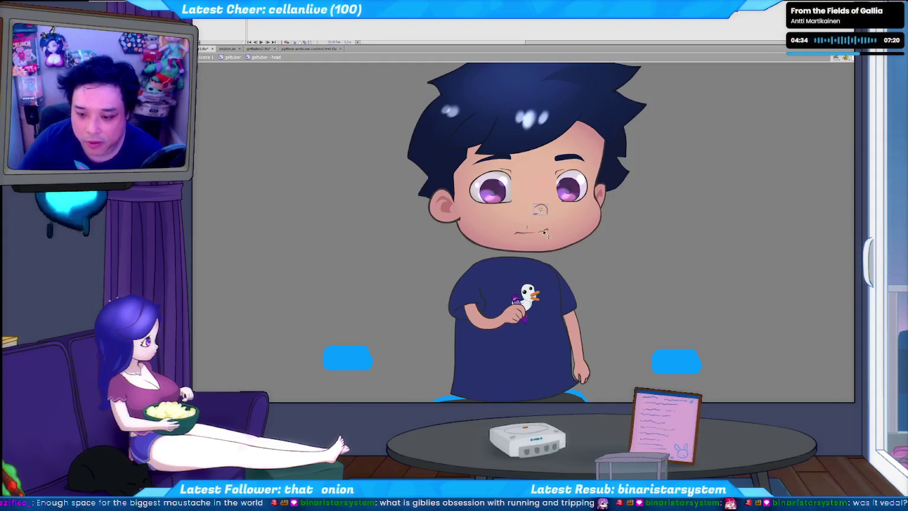
key("ctrl+z")
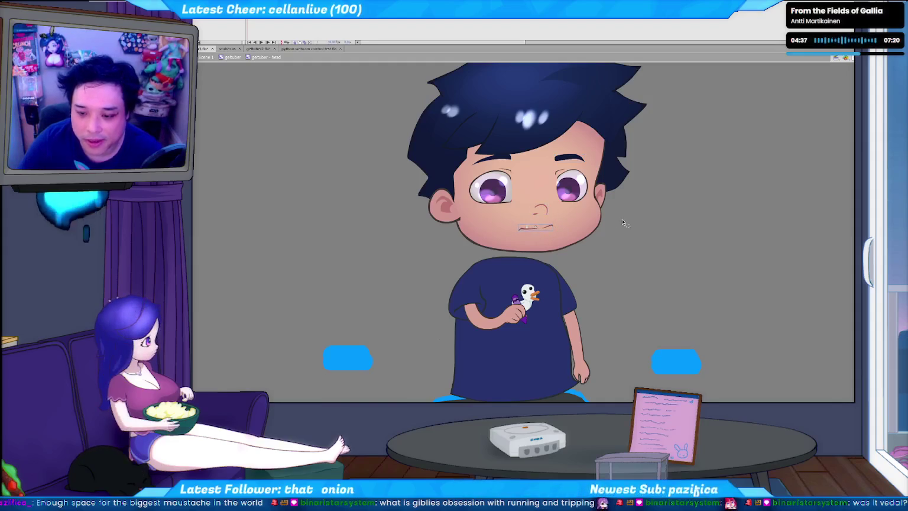
left_click(258, 49)
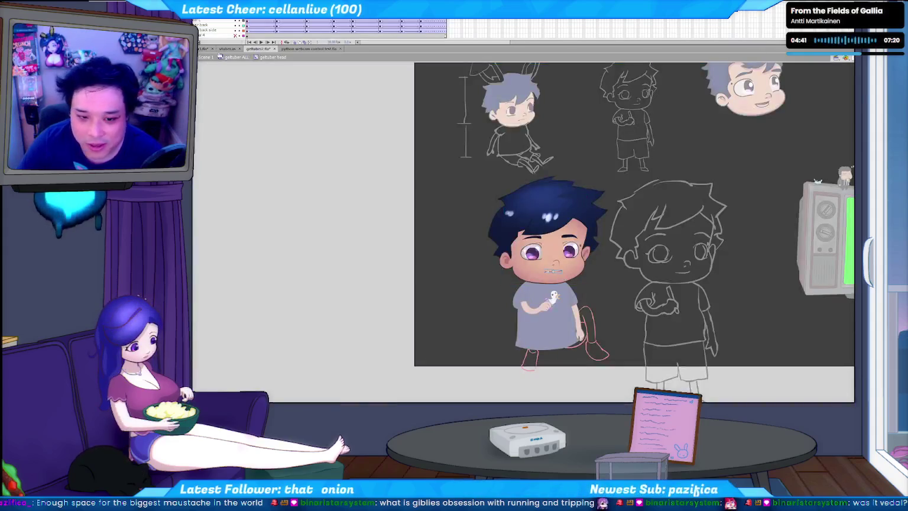
left_click(206, 49)
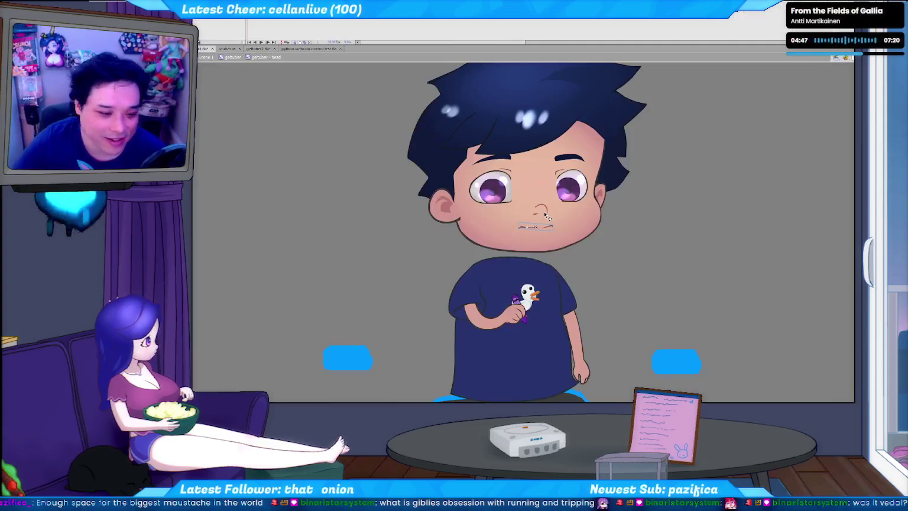
left_click(712, 235)
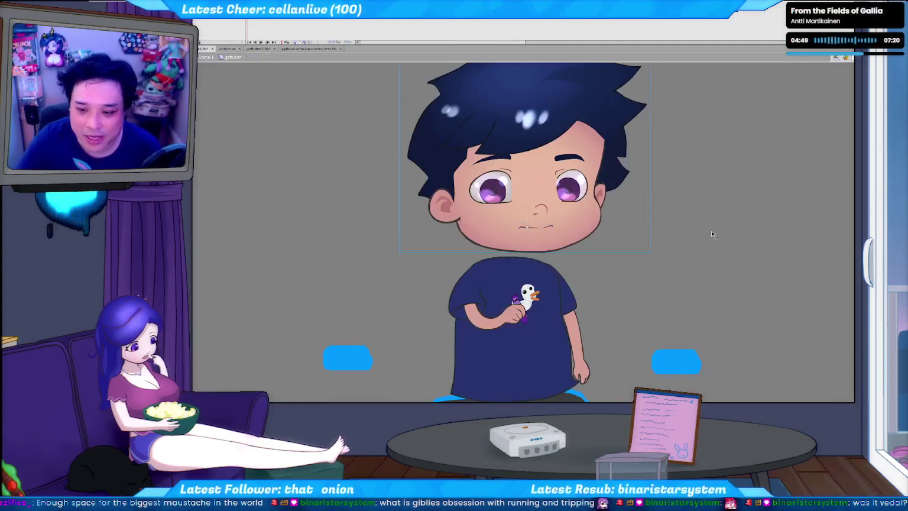
- Leave the head, start the python c2f.py face tracker, and test the rig as a live movie
double_click(712, 235)
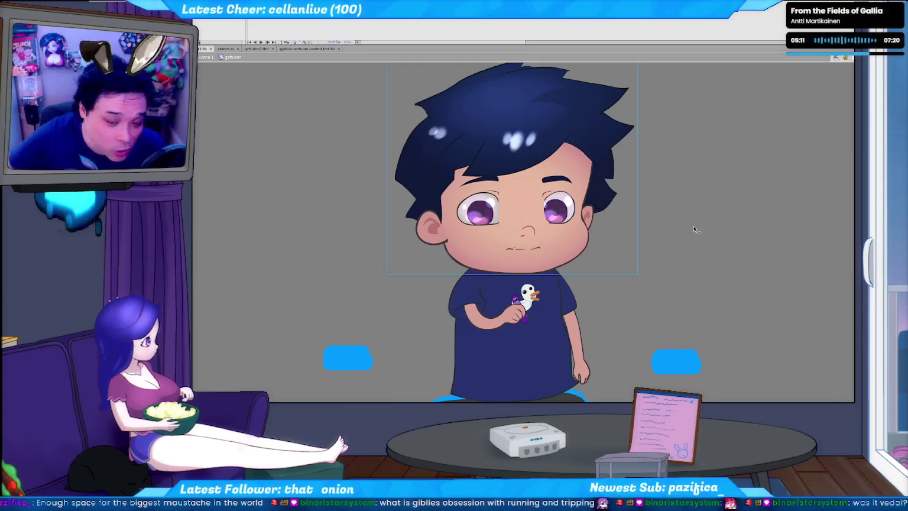
key("alt+Tab")
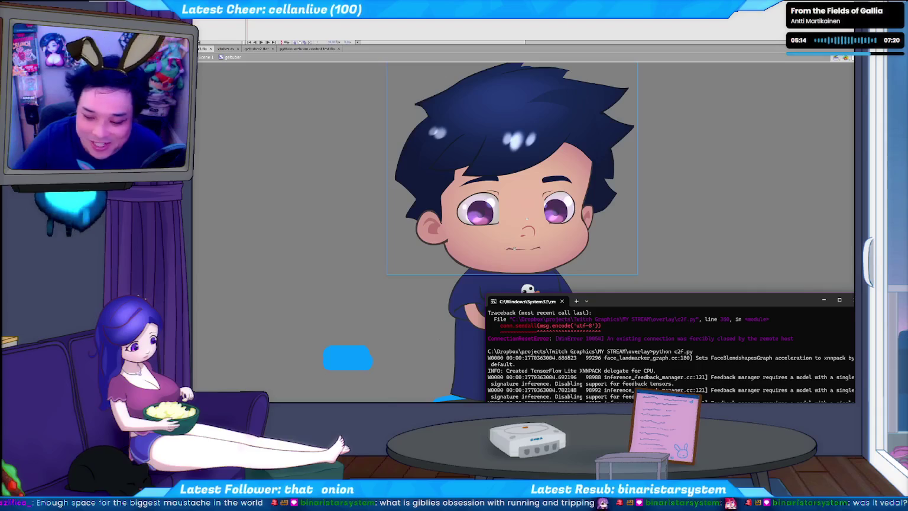
left_click(711, 220)
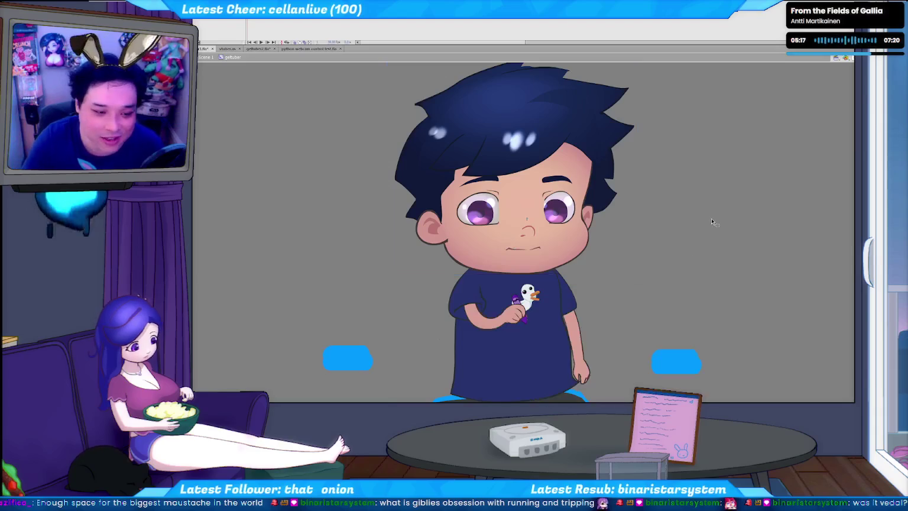
key("ctrl+Return")
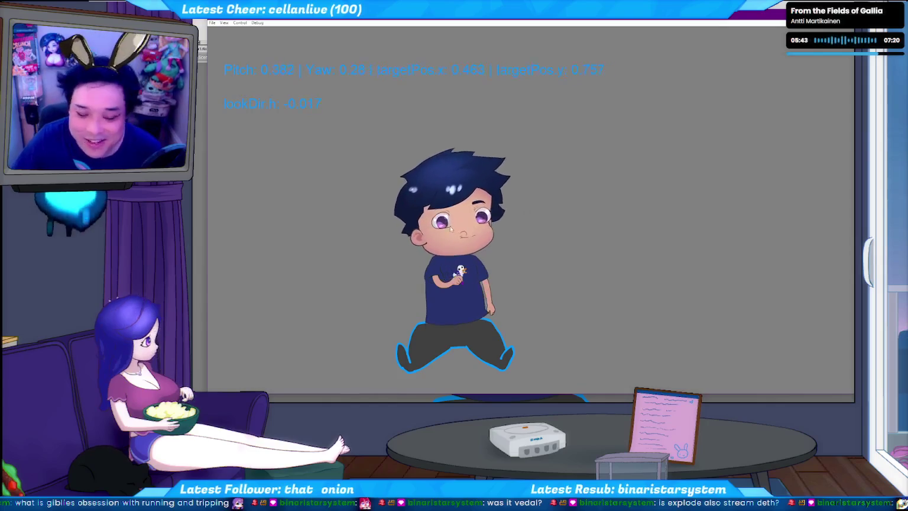
- Close the test movie, inspect the head and left-eye symbols, then switch to python webcam control test.fla
key("ctrl+w")
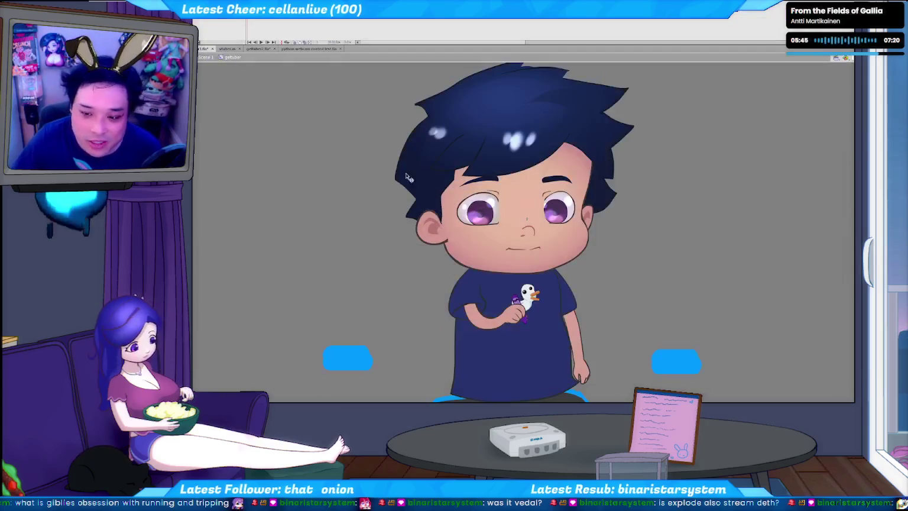
double_click(483, 210)
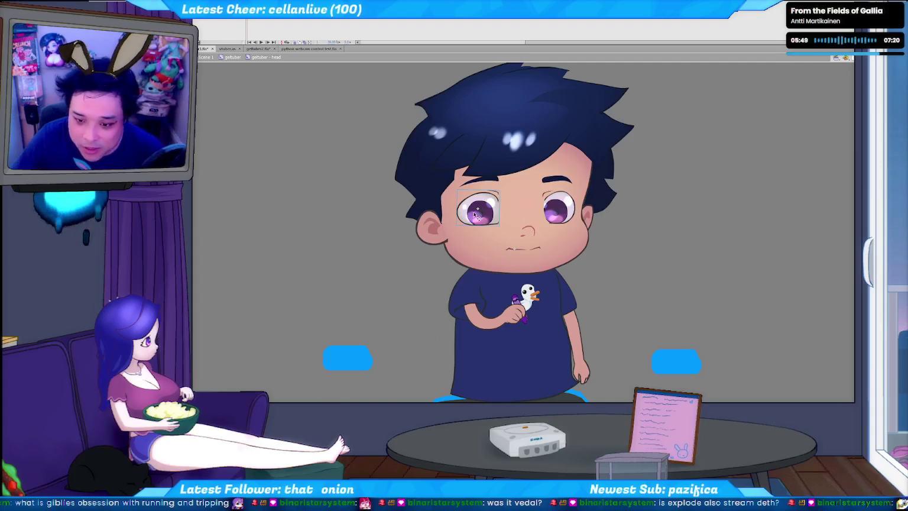
double_click(480, 215)
double_click(479, 214)
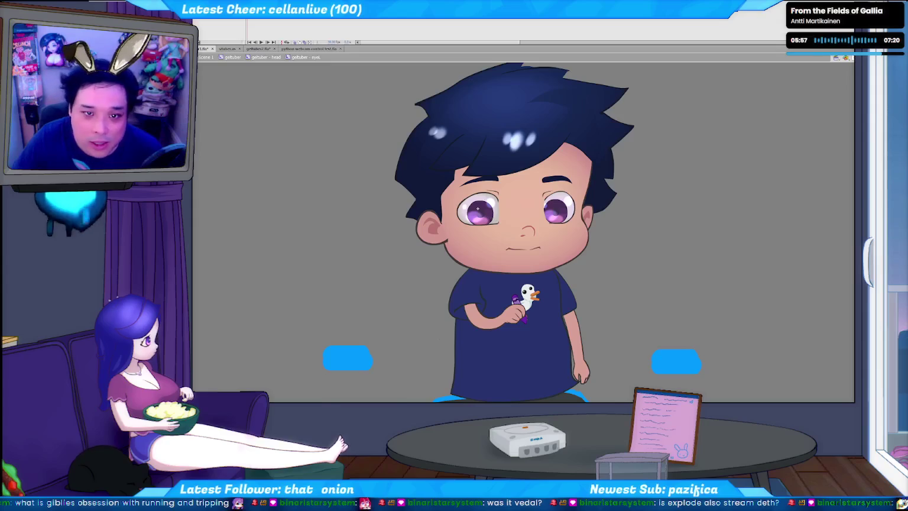
double_click(561, 212)
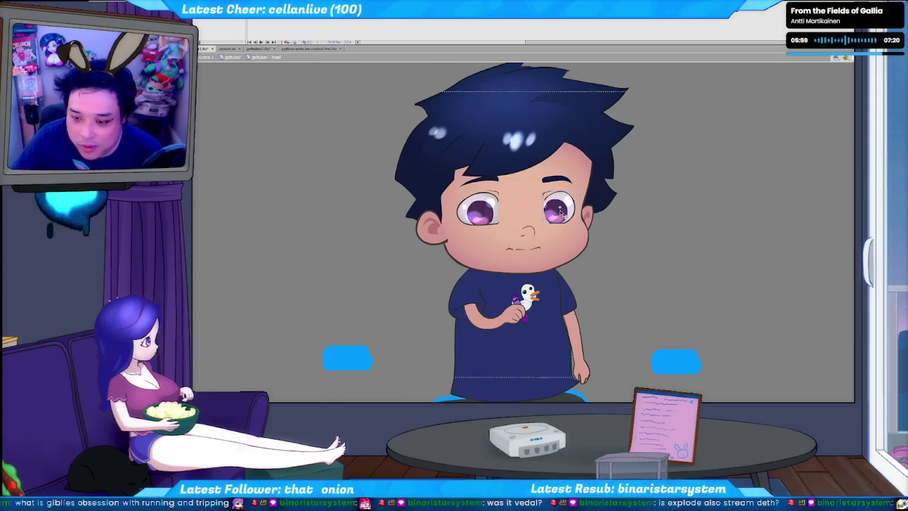
left_click(676, 237)
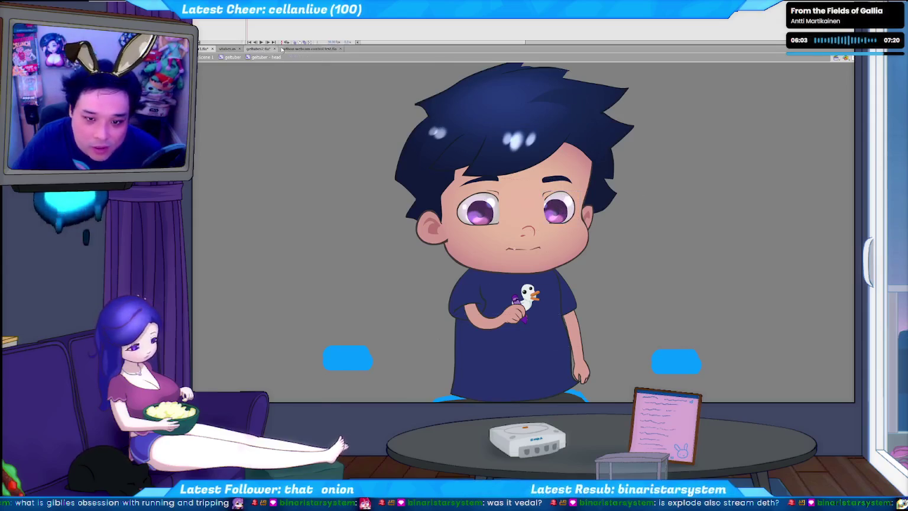
left_click(309, 49)
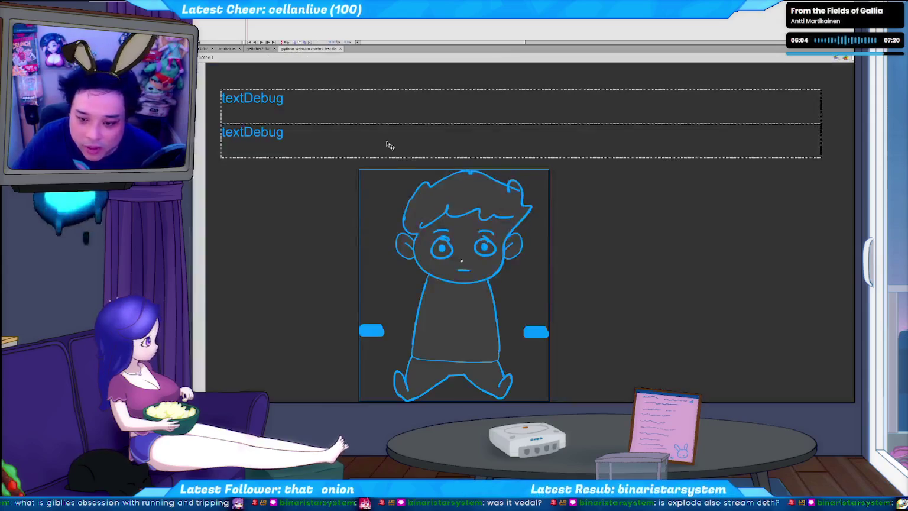
- Drill into the outline character, its head and its eyel symbol, then back up to the head
double_click(489, 251)
double_click(489, 251)
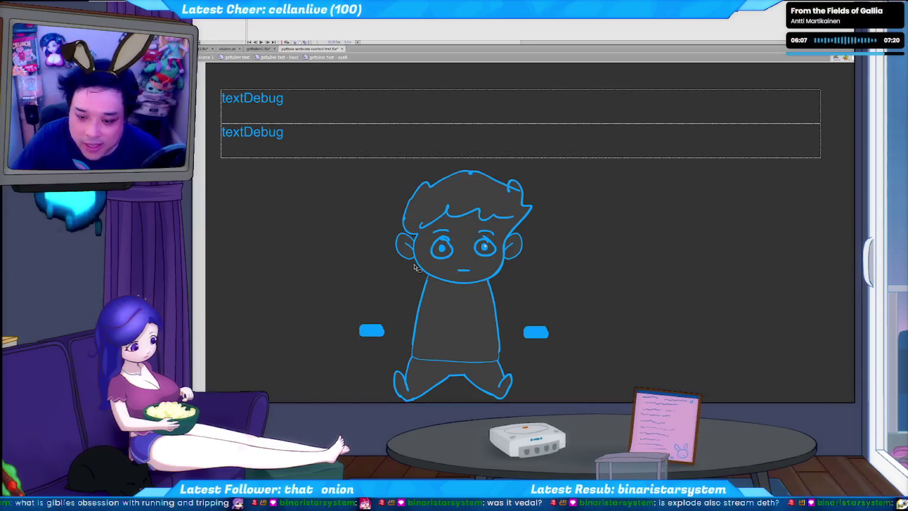
double_click(440, 249)
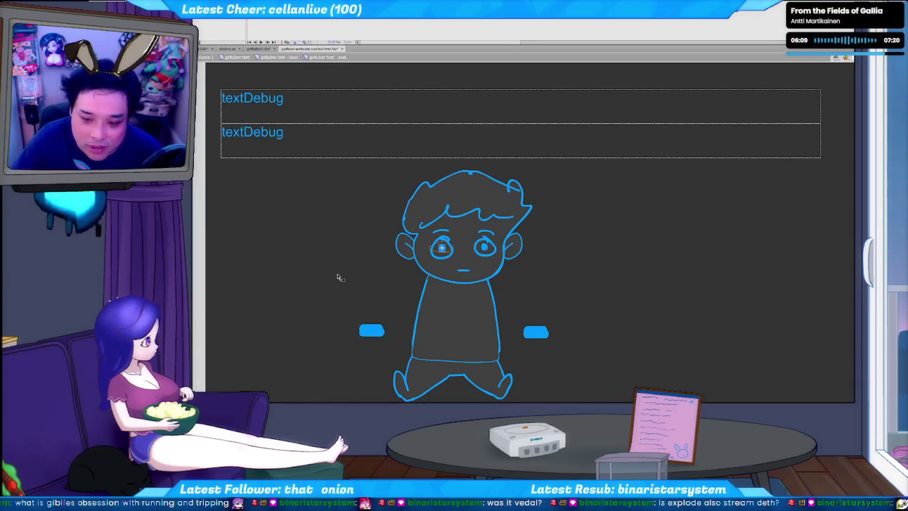
double_click(382, 280)
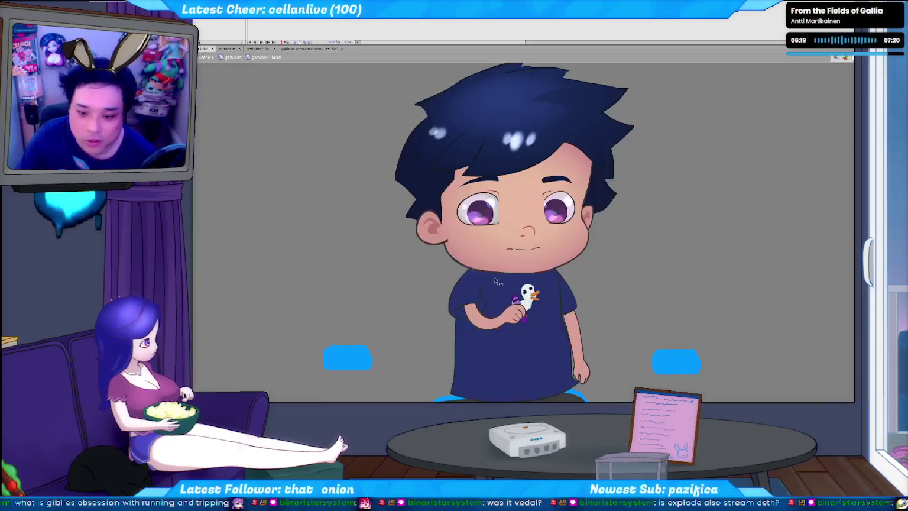
- In the gettuber document, nudge every head-symbol part two steps left, exit the symbol and save
key("ctrl+Tab")
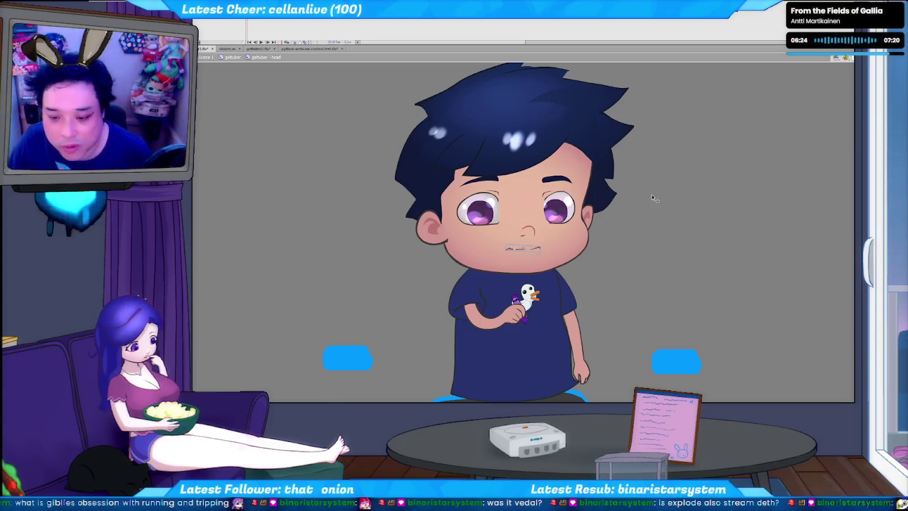
key("ctrl+a")
key("Left")
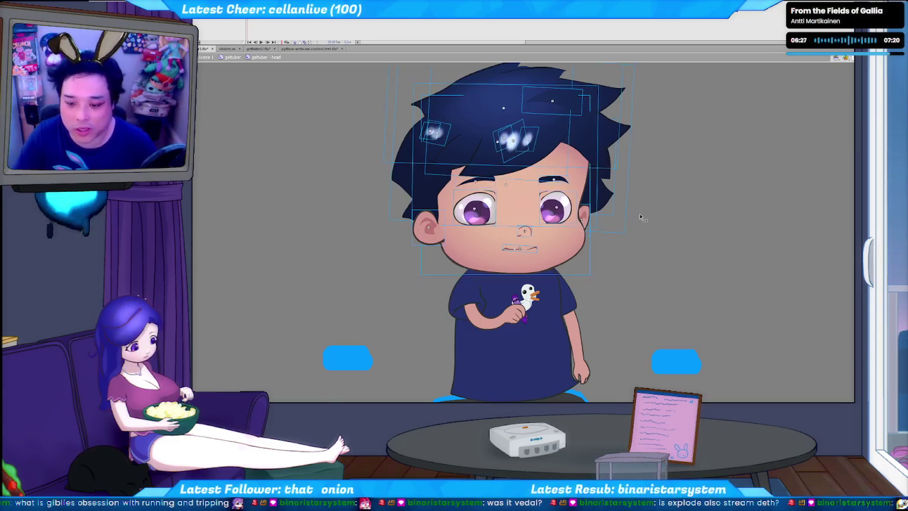
key("Left")
key("Left")
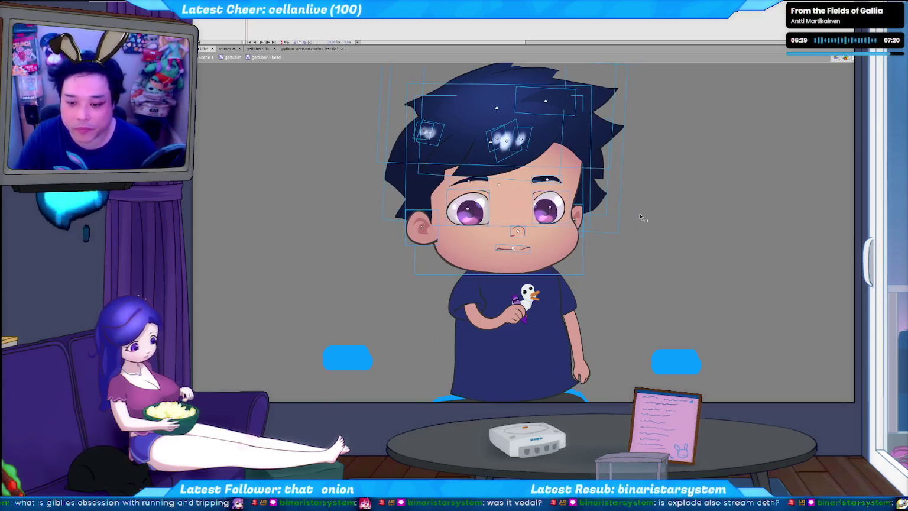
double_click(703, 235)
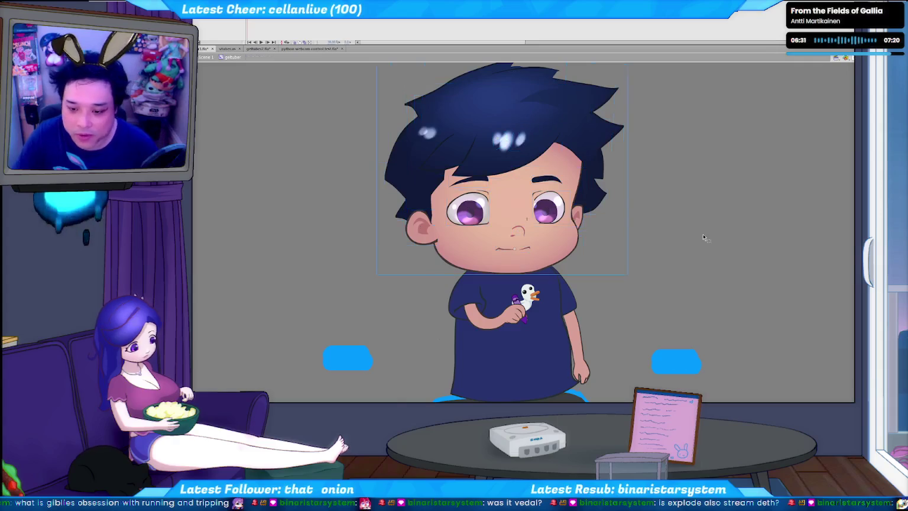
key("ctrl+z")
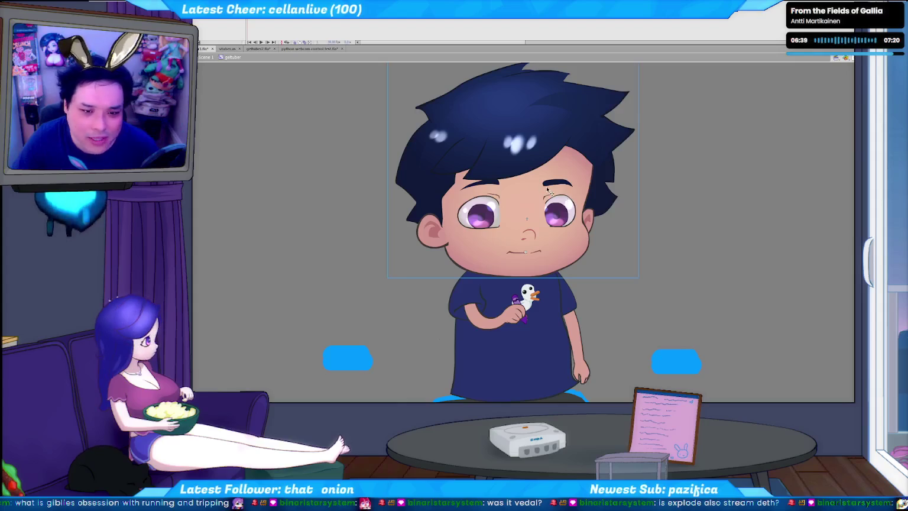
key("ctrl+s")
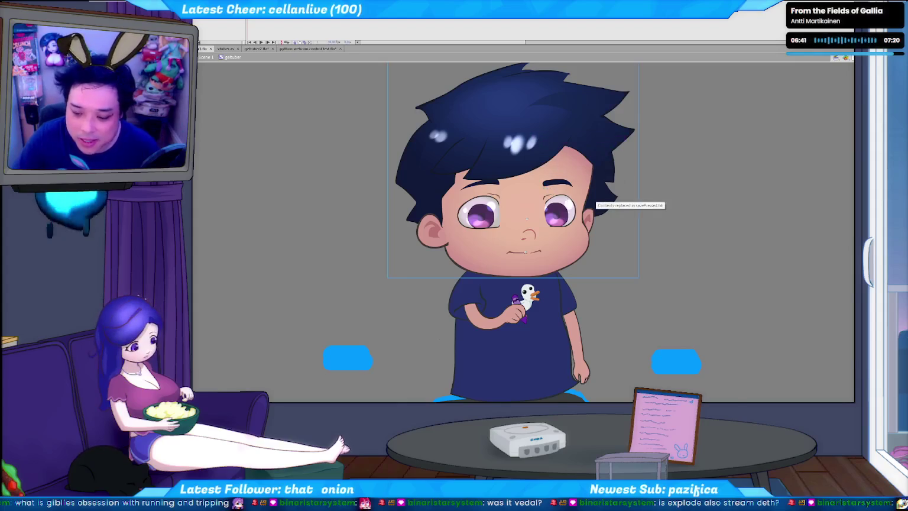